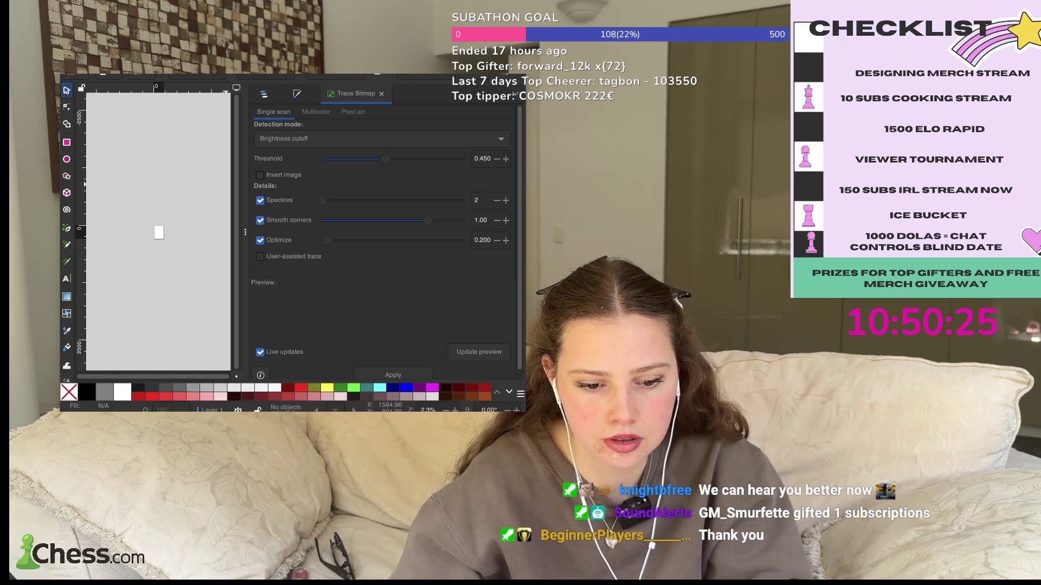
- Paste the two-white-shirts-on-black mockup image and move it onto the page
{"action": "key", "text": "ctrl+v"}
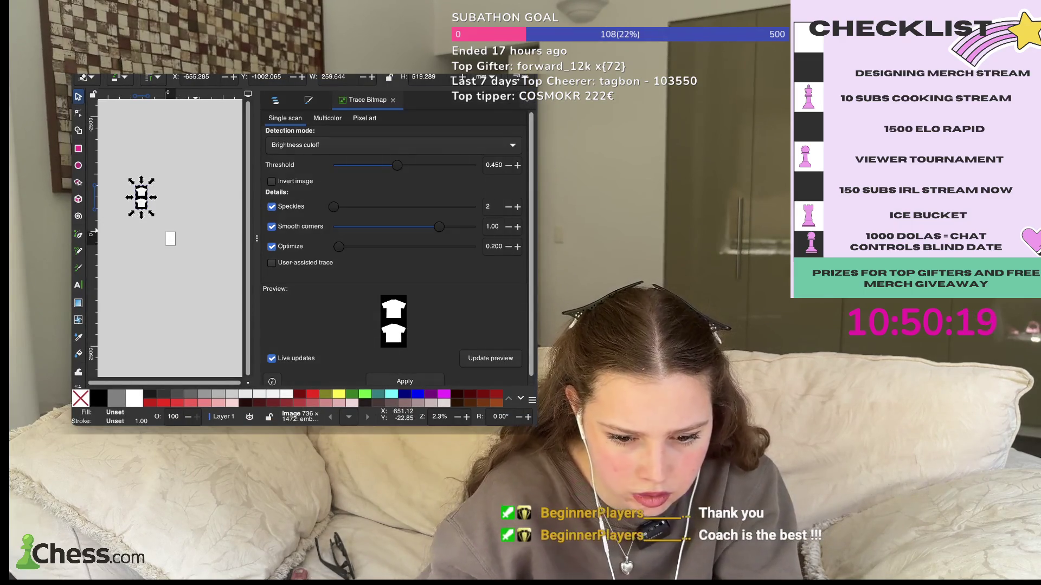
{"action": "scroll", "coordinate": [179, 238], "scroll_direction": "up", "scroll_amount": 3}
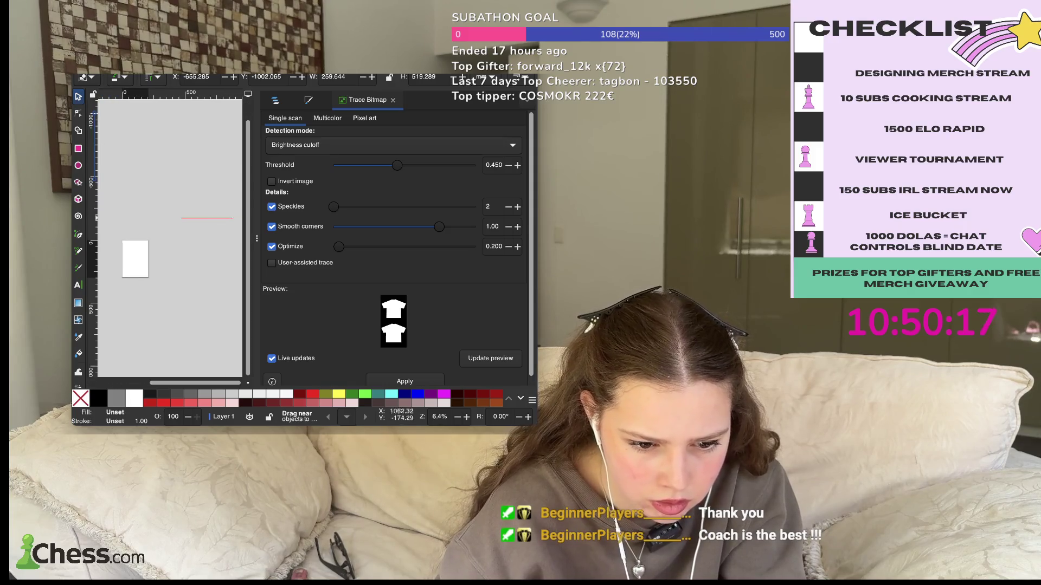
{"action": "scroll", "coordinate": [169, 238], "scroll_direction": "left", "scroll_amount": 5}
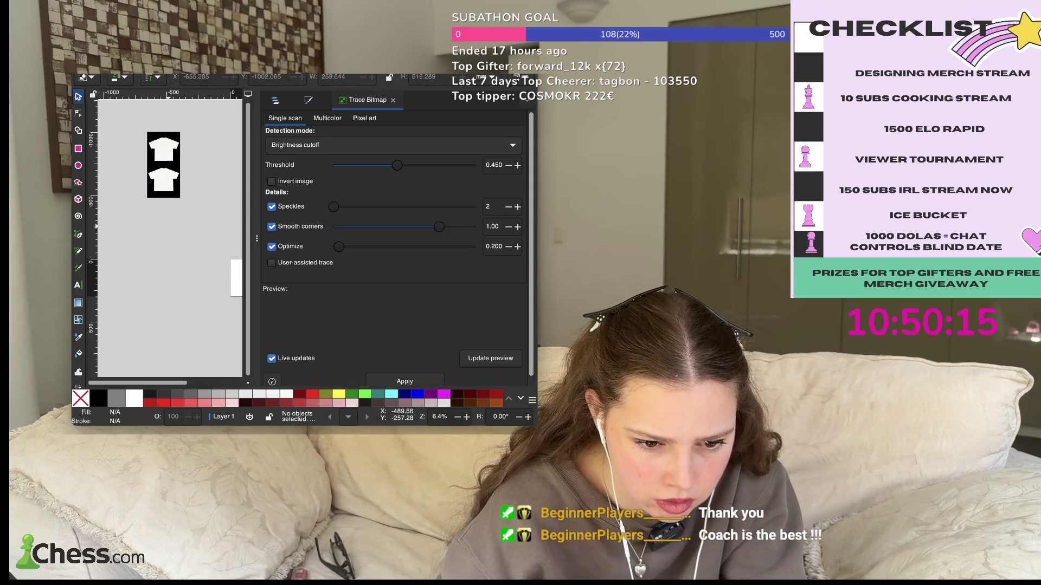
{"action": "left_click_drag", "start_coordinate": [163, 163], "coordinate": [205, 225]}
{"action": "scroll", "coordinate": [170, 238], "scroll_direction": "down", "scroll_amount": 3}
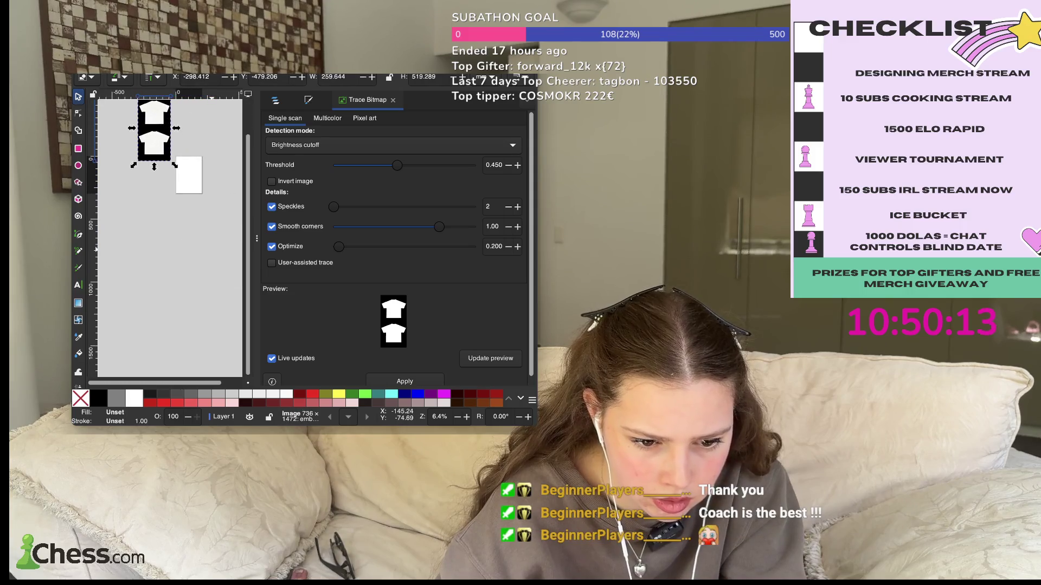
{"action": "scroll", "coordinate": [170, 238], "scroll_direction": "up", "scroll_amount": 3}
{"action": "key", "text": "Escape"}
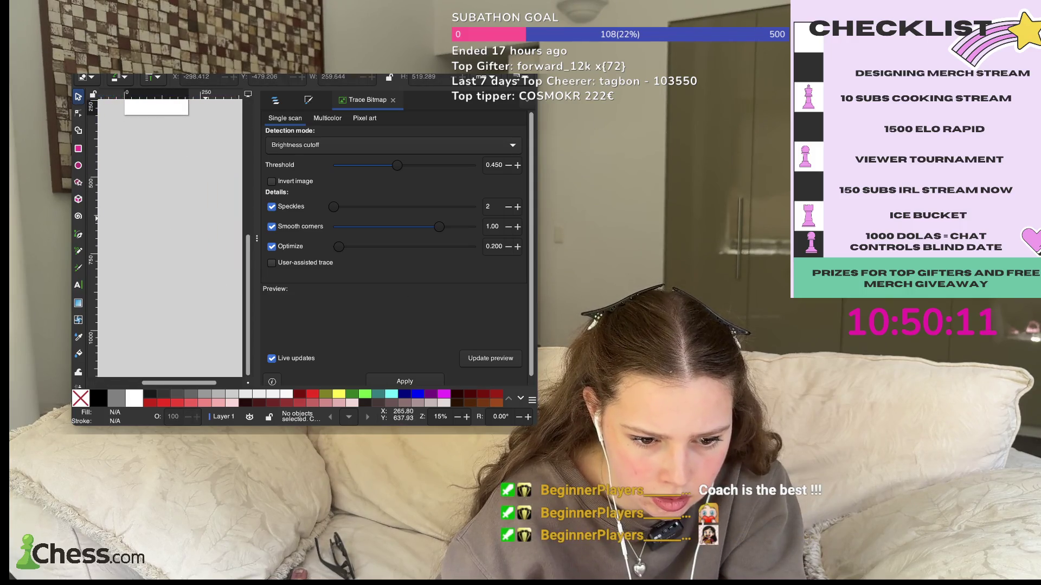
{"action": "scroll", "coordinate": [169, 239], "scroll_direction": "up", "scroll_amount": 5}
{"action": "scroll", "coordinate": [170, 239], "scroll_direction": "left", "scroll_amount": 3}
{"action": "left_click_drag", "start_coordinate": [144, 179], "coordinate": [187, 197]}
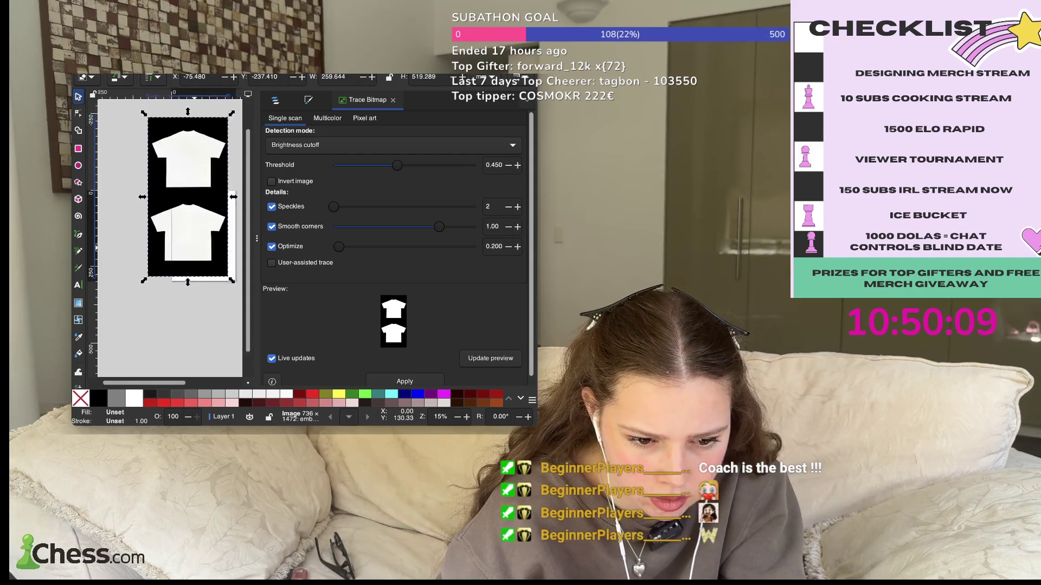
{"action": "scroll", "coordinate": [170, 238], "scroll_direction": "down", "scroll_amount": 2}
{"action": "scroll", "coordinate": [170, 239], "scroll_direction": "right", "scroll_amount": 1}
- Shrink the shirt mockup to roughly fit the page and widen it slightly to the left
{"action": "mouse_move", "coordinate": [204, 241]}
{"action": "left_mouse_down"}
{"action": "mouse_move", "coordinate": [165, 165]}
{"action": "mouse_move", "coordinate": [187, 226]}
{"action": "left_mouse_up"}
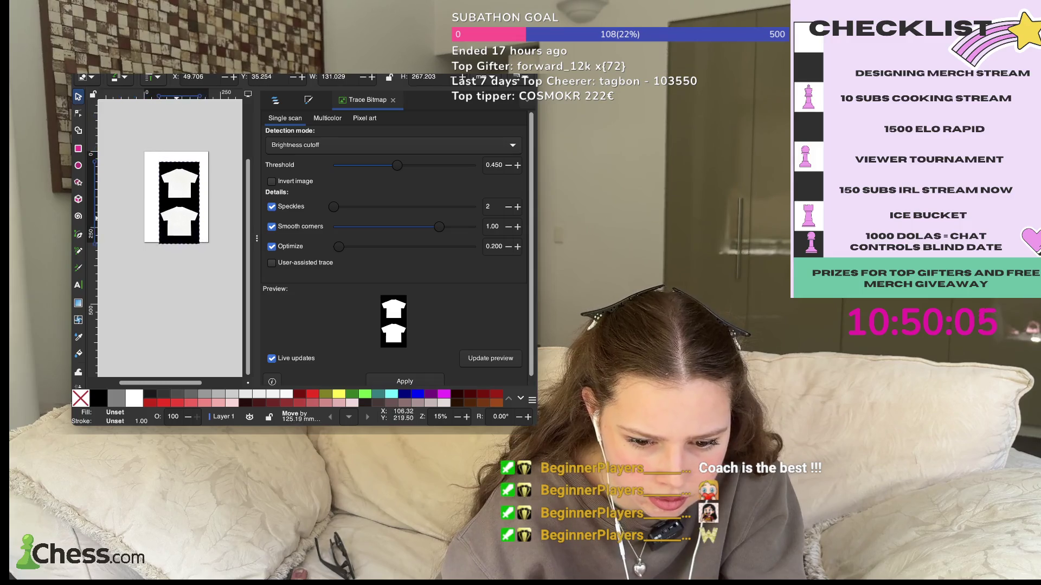
{"action": "scroll", "coordinate": [217, 217], "scroll_direction": "up", "scroll_amount": 4}
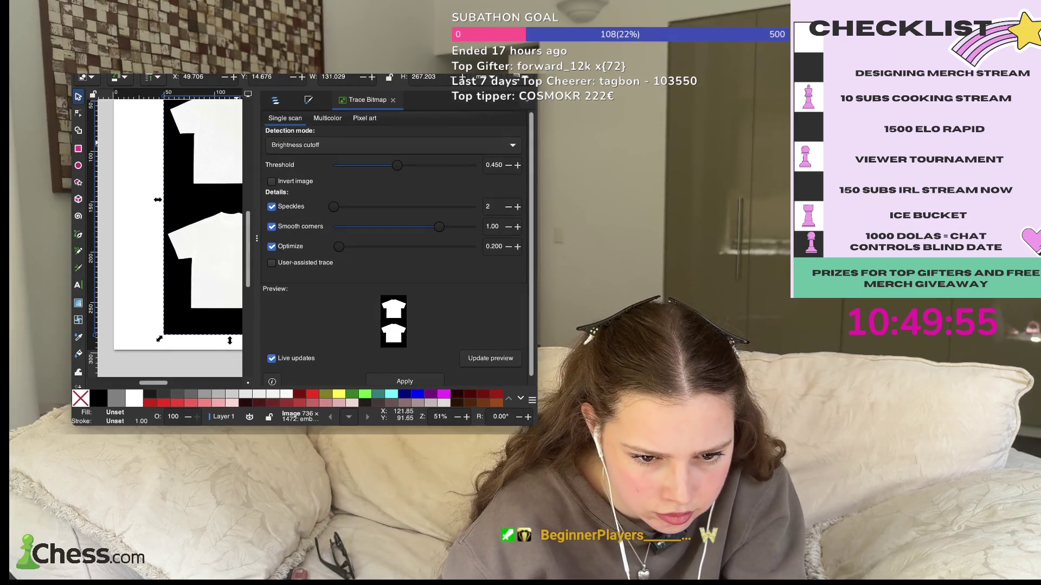
{"action": "scroll", "coordinate": [168, 233], "scroll_direction": "right", "scroll_amount": 3}
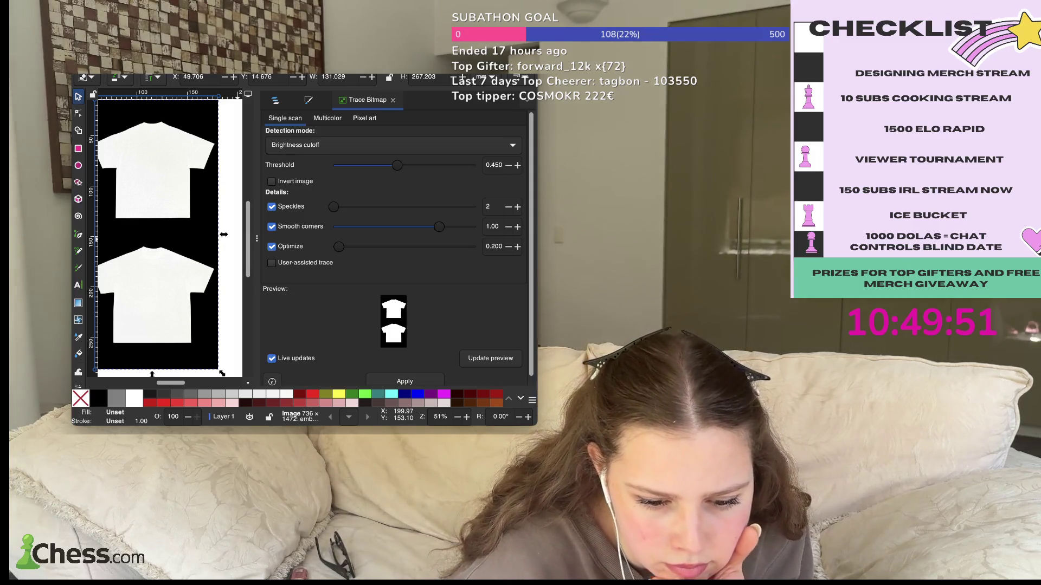
{"action": "scroll", "coordinate": [168, 234], "scroll_direction": "up", "scroll_amount": 3}
{"action": "scroll", "coordinate": [168, 233], "scroll_direction": "left", "scroll_amount": 2}
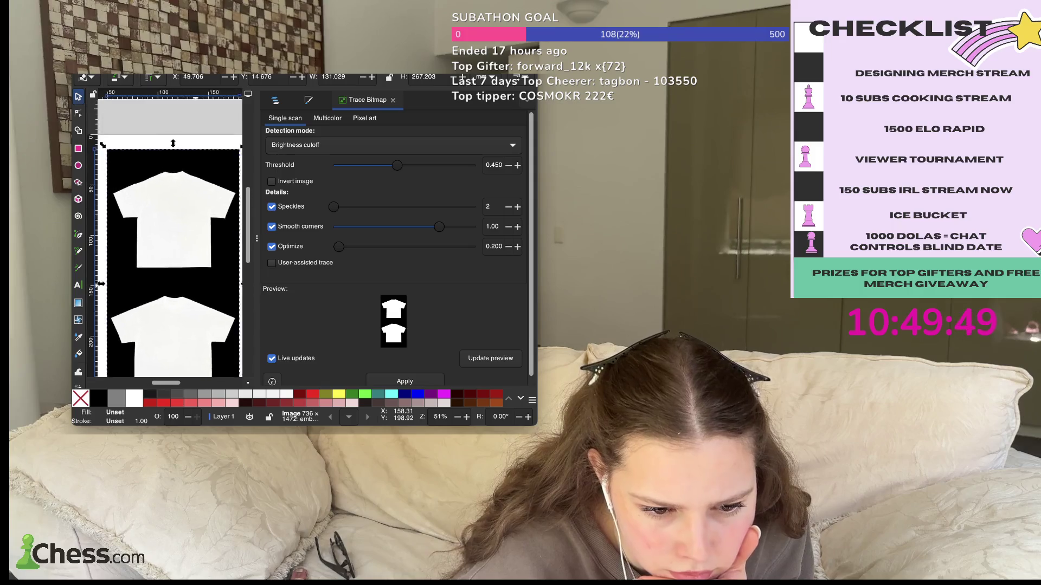
{"action": "scroll", "coordinate": [168, 233], "scroll_direction": "down", "scroll_amount": 6}
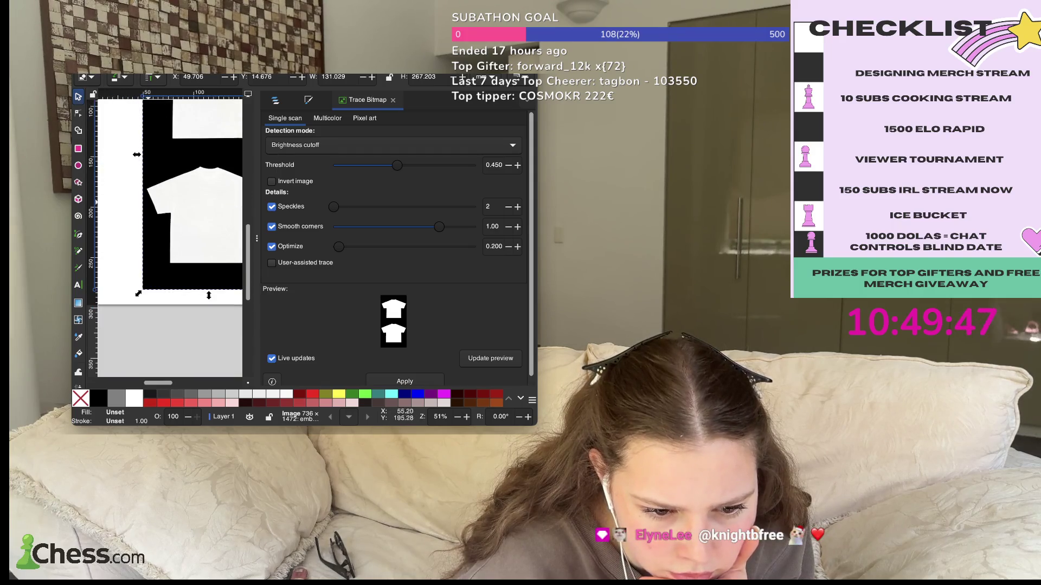
{"action": "left_click_drag", "start_coordinate": [137, 155], "coordinate": [126, 154]}
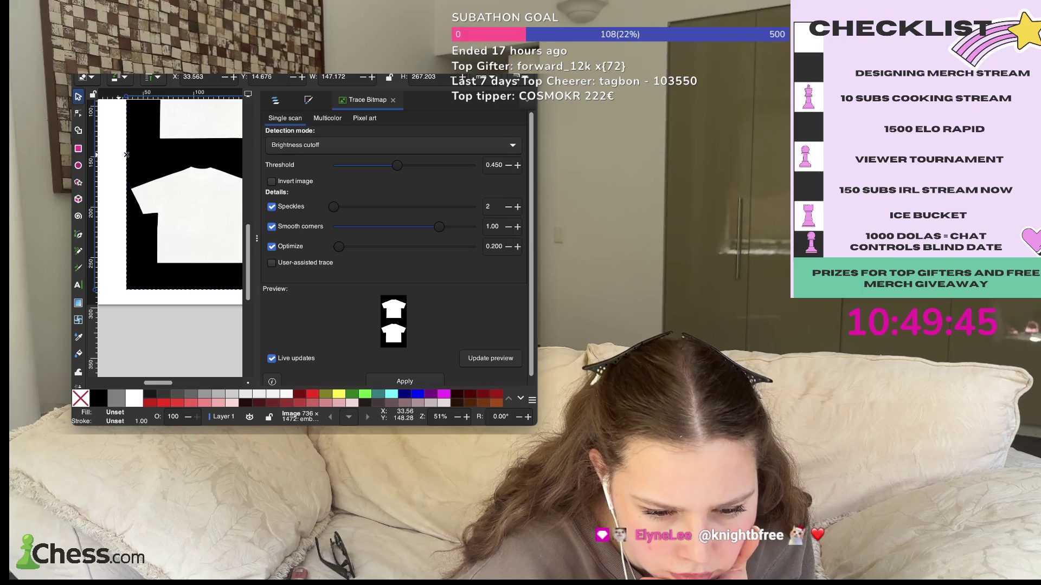
{"action": "scroll", "coordinate": [168, 233], "scroll_direction": "up", "scroll_amount": 4}
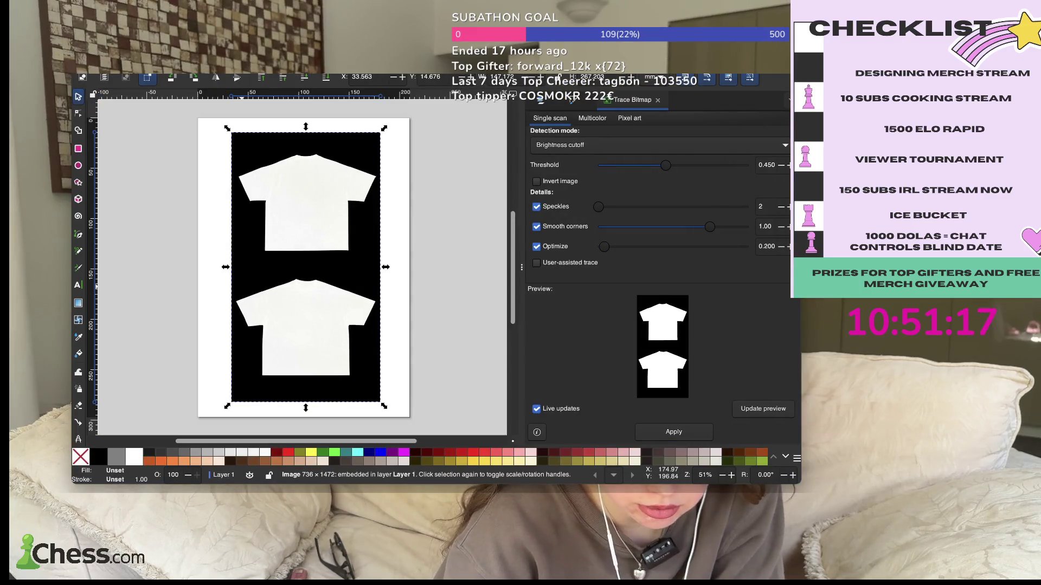
- Move the mockup to the page's top-left, enlarge it, and centre it on the page
{"action": "left_click_drag", "start_coordinate": [285, 276], "coordinate": [253, 261]}
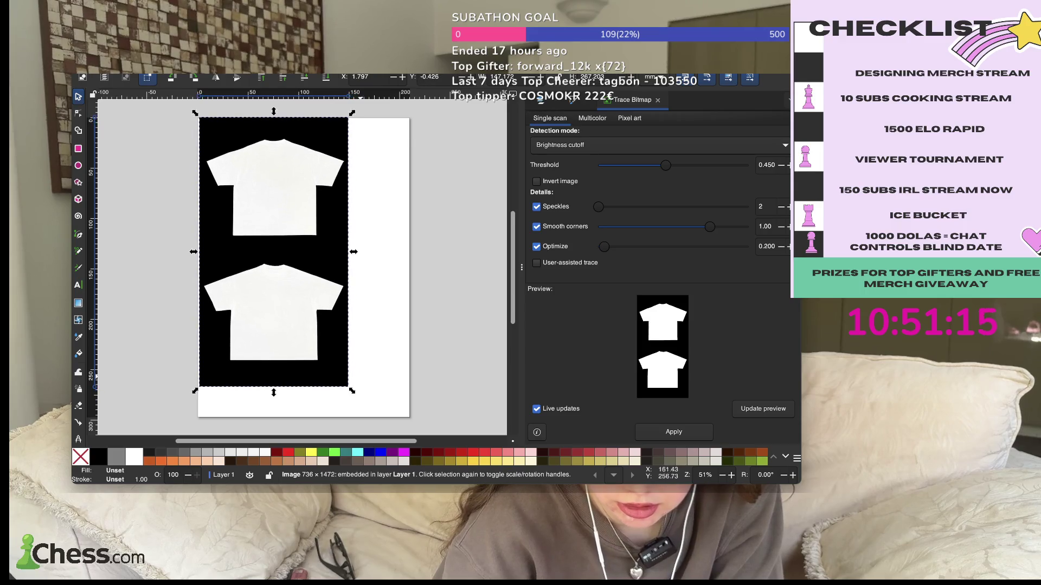
{"action": "mouse_move", "coordinate": [352, 391]}
{"action": "left_mouse_down"}
{"action": "mouse_move", "coordinate": [388, 402]}
{"action": "mouse_move", "coordinate": [353, 408]}
{"action": "left_mouse_up"}
{"action": "left_click_drag", "start_coordinate": [293, 260], "coordinate": [323, 270]}
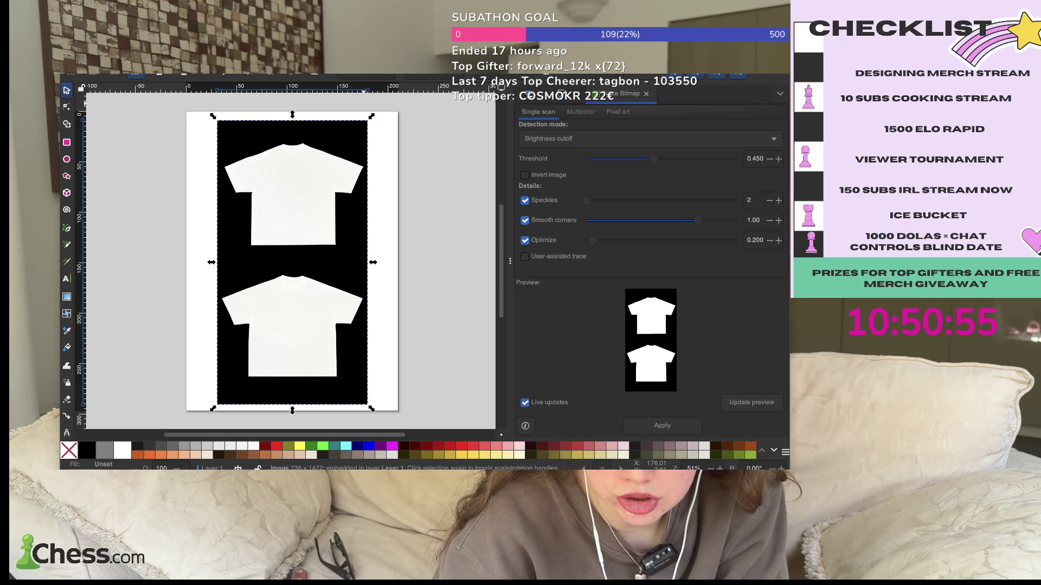
- Paste the script-and-cross logo, shrink it, and set it aside right of the page
{"action": "key", "text": "ctrl+v"}
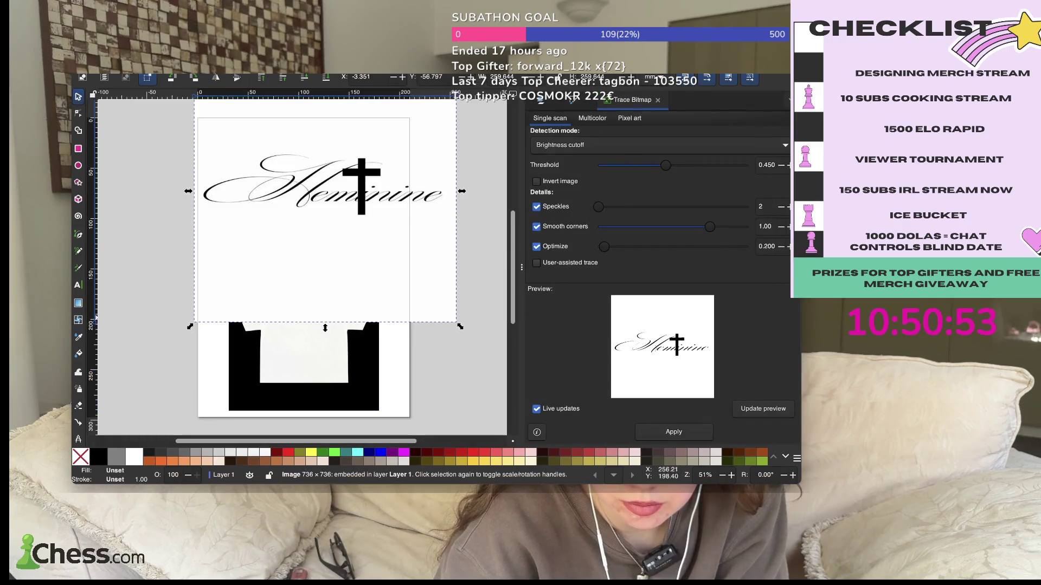
{"action": "mouse_move", "coordinate": [457, 307]}
{"action": "left_mouse_down"}
{"action": "mouse_move", "coordinate": [335, 237]}
{"action": "mouse_move", "coordinate": [271, 170]}
{"action": "left_mouse_up"}
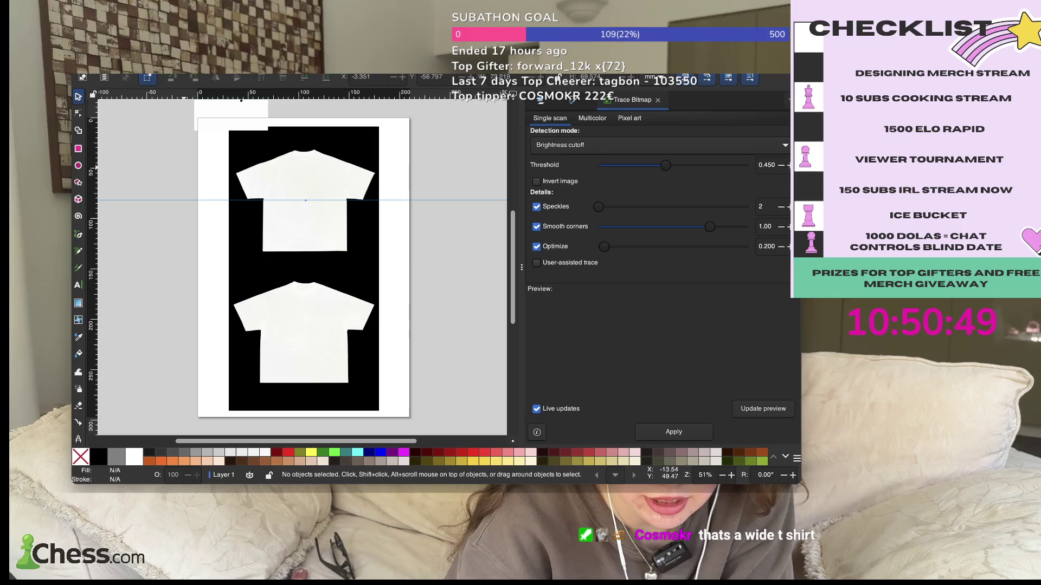
{"action": "mouse_move", "coordinate": [234, 128]}
{"action": "left_mouse_down"}
{"action": "mouse_move", "coordinate": [312, 235]}
{"action": "mouse_move", "coordinate": [316, 204]}
{"action": "left_mouse_up"}
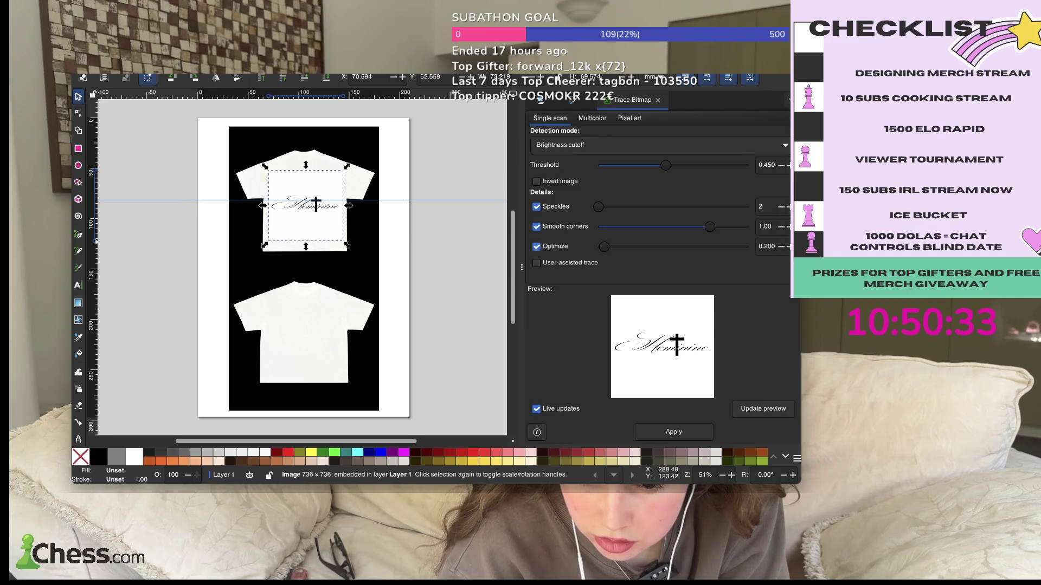
{"action": "left_click_drag", "start_coordinate": [305, 206], "coordinate": [452, 221]}
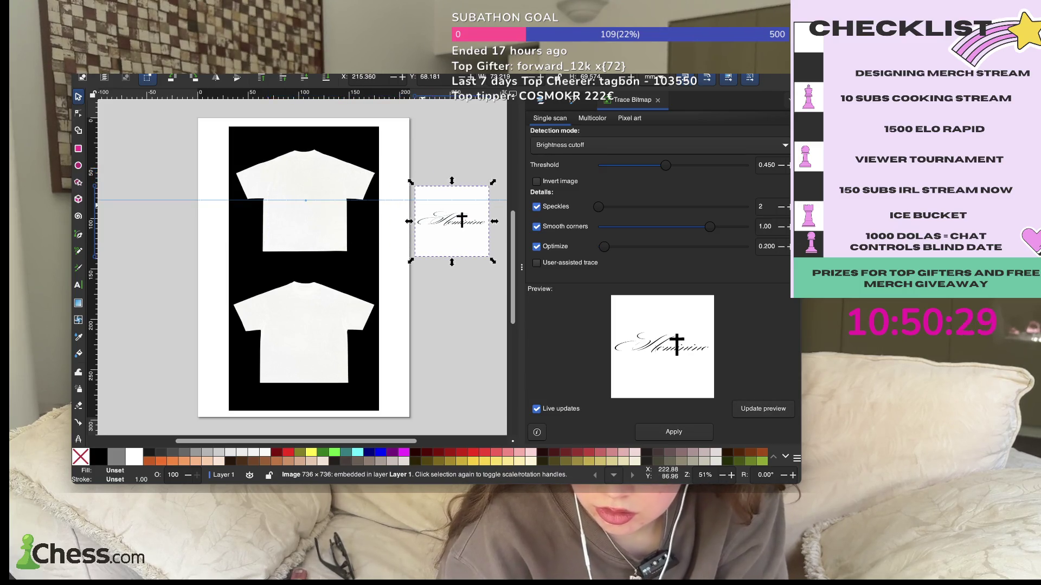
- Trace the logo into a black path, place it on the upper shirt's chest, and remove the bitmap
{"action": "left_click", "coordinate": [461, 220]}
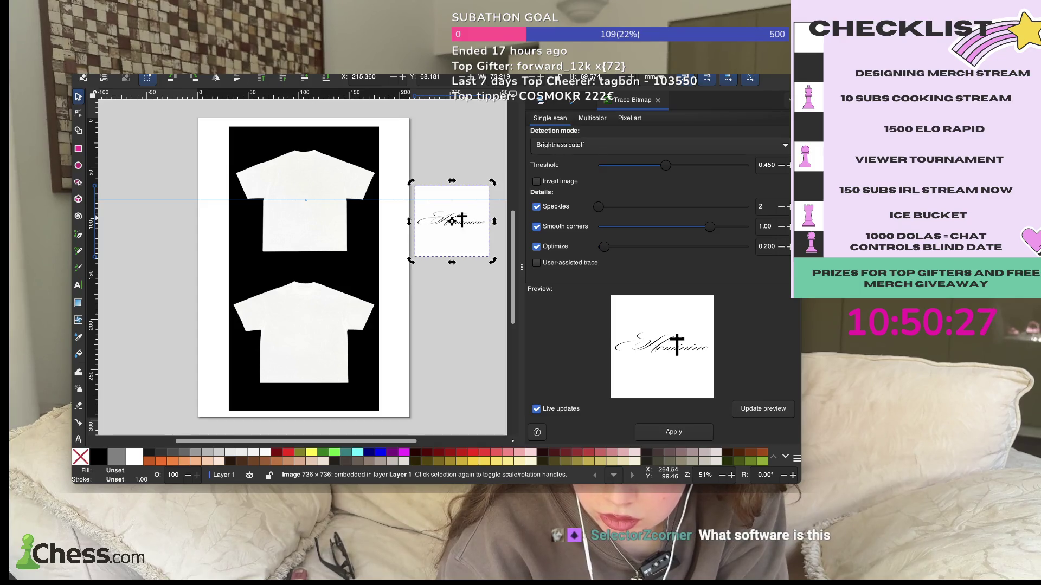
{"action": "left_click_drag", "start_coordinate": [462, 219], "coordinate": [460, 230]}
{"action": "key", "text": "Return"}
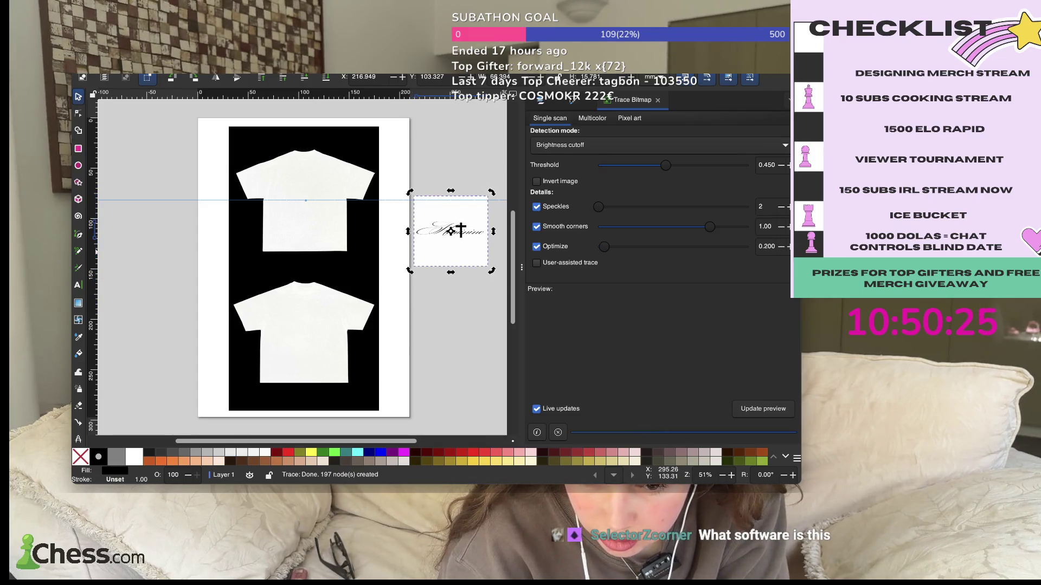
{"action": "left_click_drag", "start_coordinate": [461, 230], "coordinate": [320, 192]}
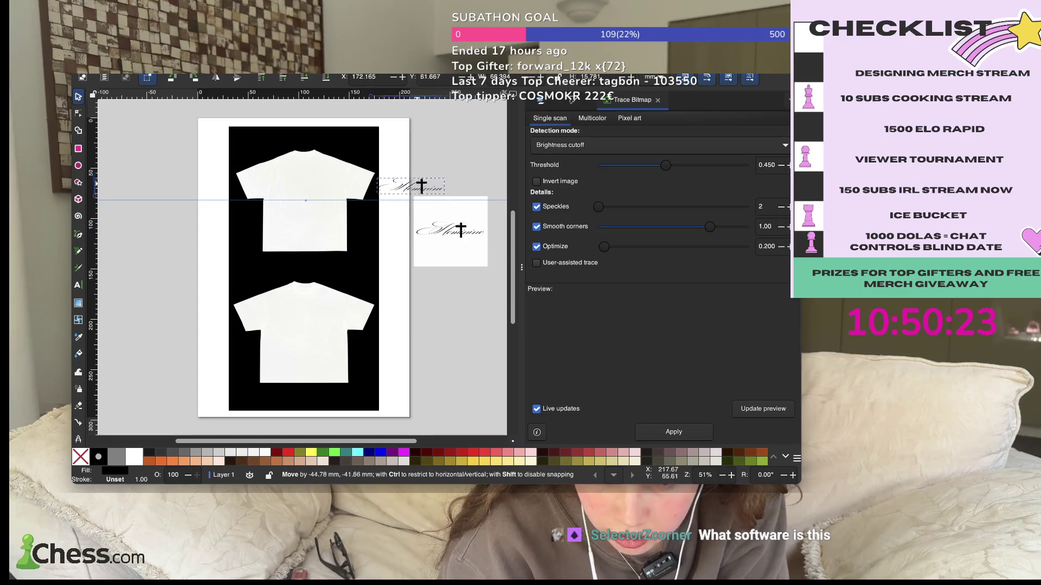
{"action": "left_click", "coordinate": [446, 243]}
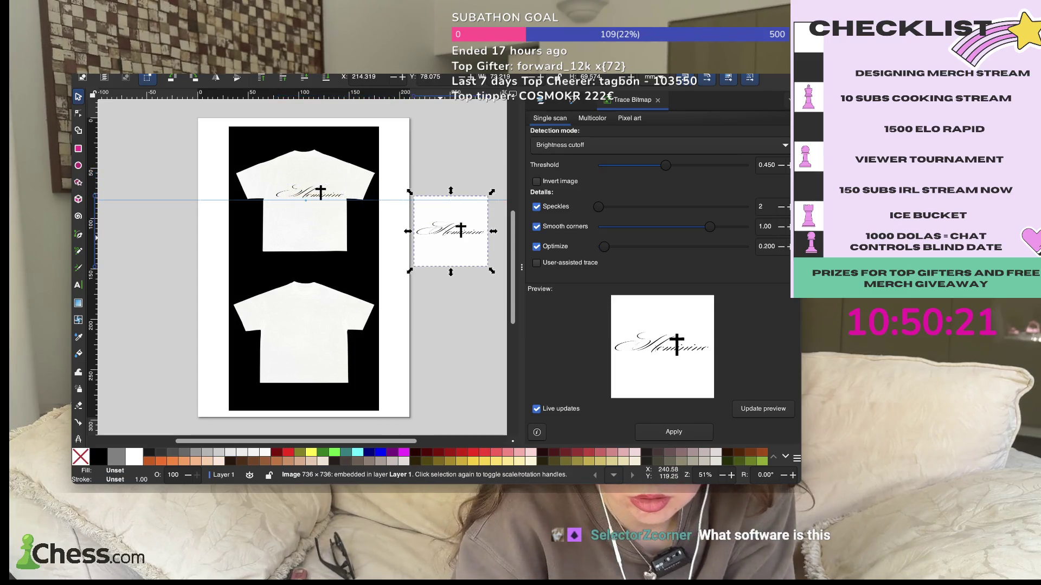
{"action": "key", "text": "Escape"}
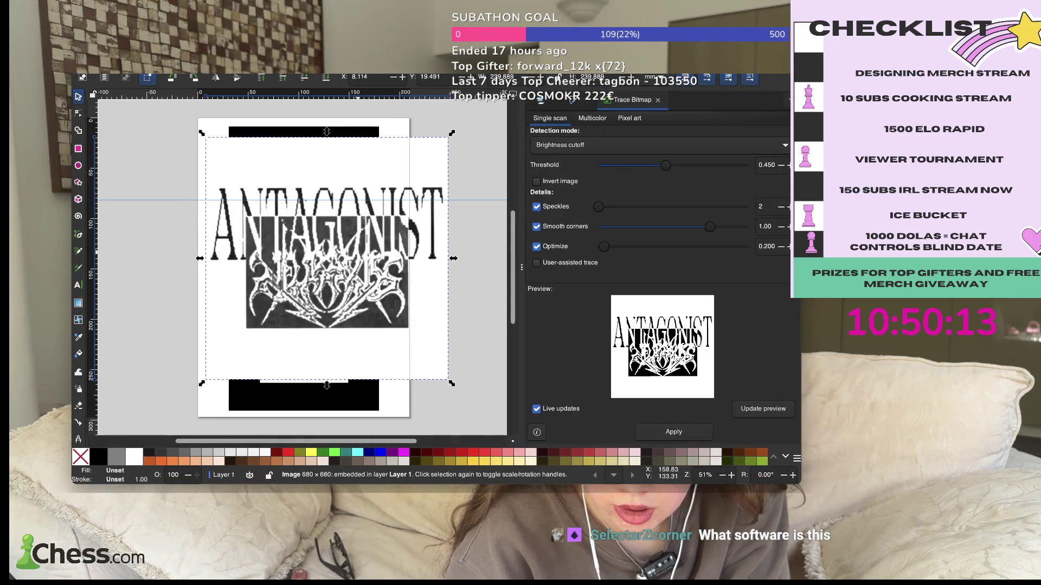
- Shrink the ANTAGONIST image, trace it into a vector path, and delete the original bitmap
{"action": "mouse_move", "coordinate": [453, 384]}
{"action": "left_mouse_down"}
{"action": "mouse_move", "coordinate": [328, 237]}
{"action": "mouse_move", "coordinate": [325, 353]}
{"action": "left_mouse_up"}
{"action": "left_click", "coordinate": [674, 431]}
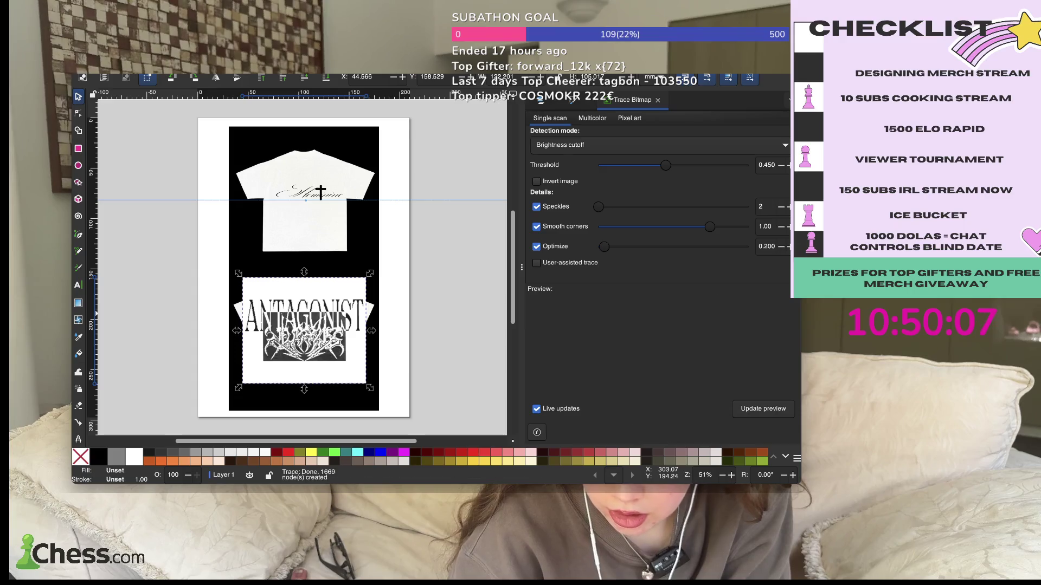
{"action": "left_click_drag", "start_coordinate": [293, 310], "coordinate": [423, 235]}
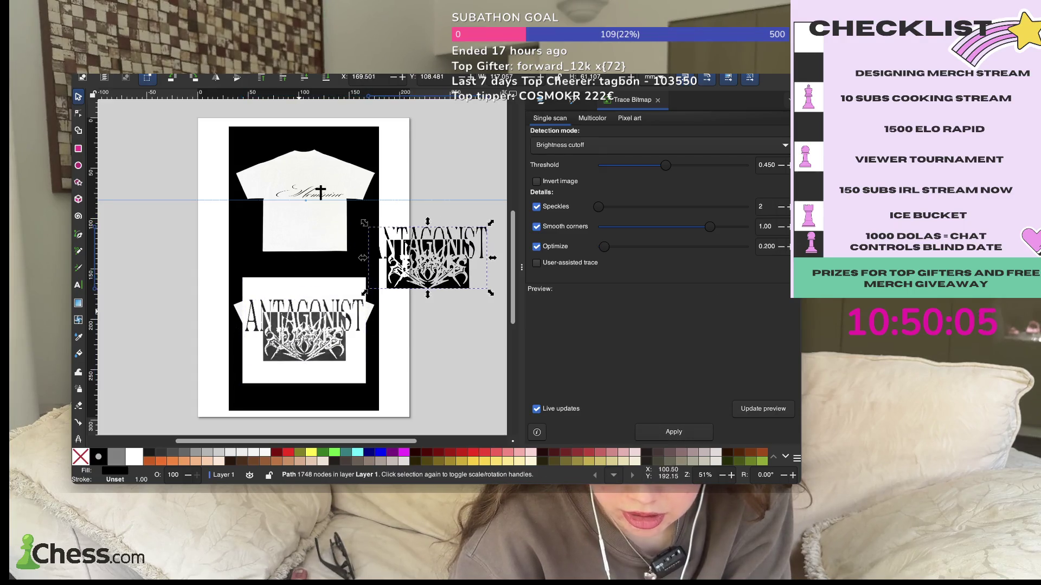
{"action": "left_click_drag", "start_coordinate": [303, 331], "coordinate": [412, 336]}
{"action": "key", "text": "Delete"}
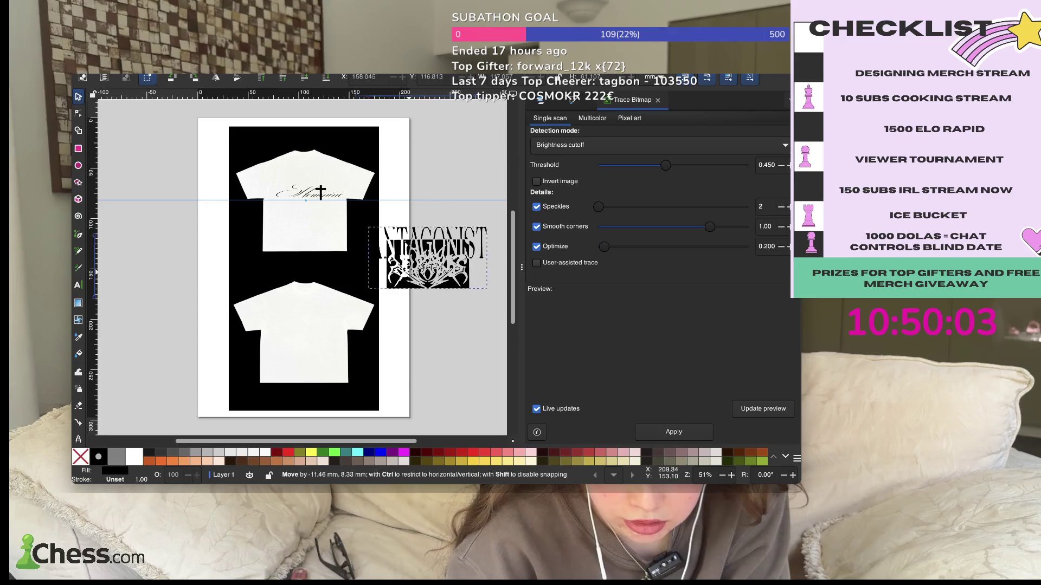
- Place the traced ANTAGONIST graphic, shrunk and centred, on the lower shirt's chest
{"action": "left_click_drag", "start_coordinate": [424, 272], "coordinate": [299, 344]}
{"action": "mouse_move", "coordinate": [364, 366]}
{"action": "left_mouse_down"}
{"action": "mouse_move", "coordinate": [296, 326]}
{"action": "mouse_move", "coordinate": [317, 337]}
{"action": "left_mouse_up"}
{"action": "left_click", "coordinate": [421, 264]}
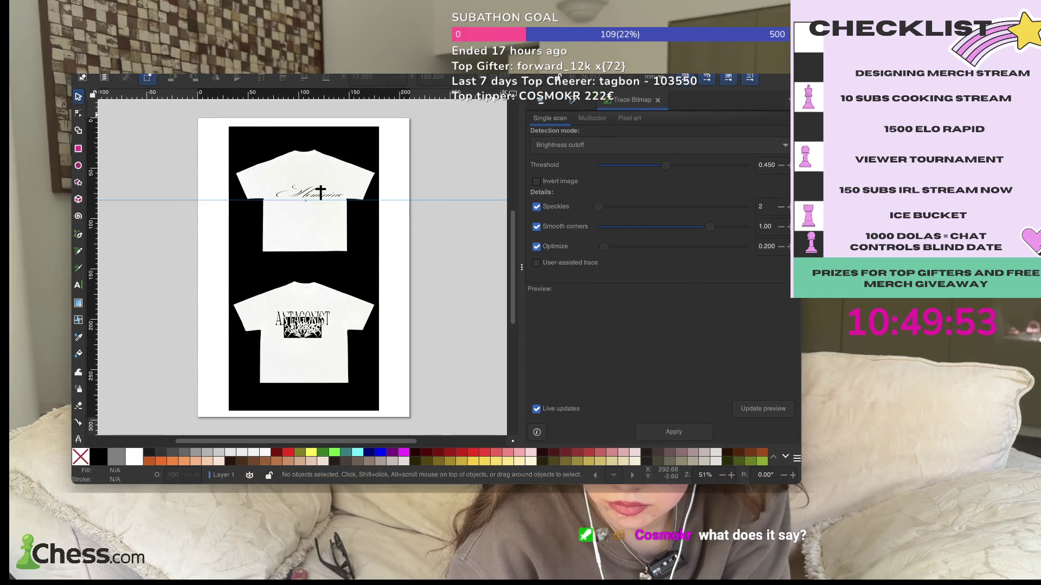
- Trace the chess-pieces image into black shapes and delete the original image
{"action": "key", "text": "ctrl+Tab"}
{"action": "left_click", "coordinate": [674, 431]}
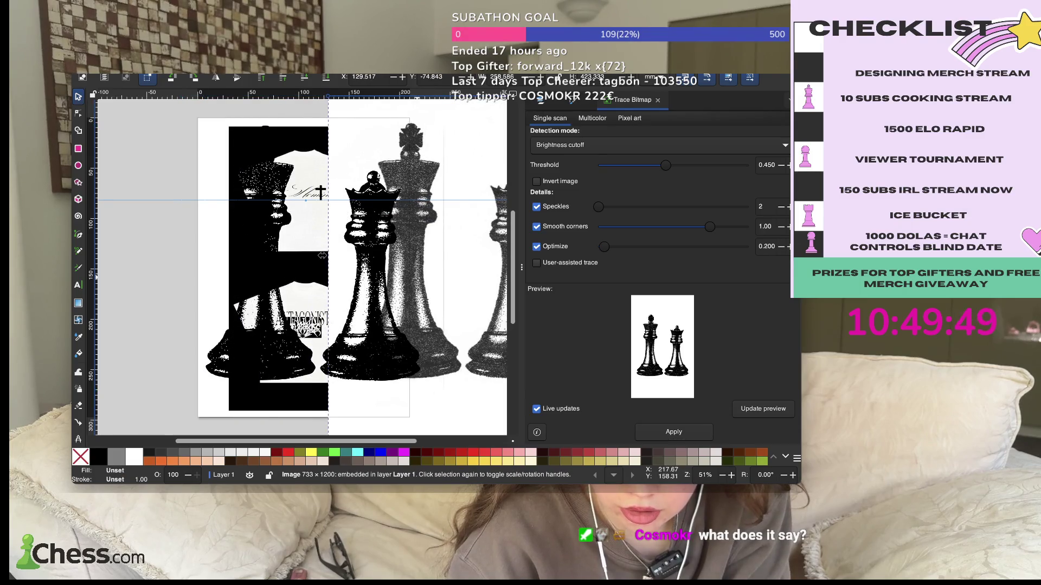
{"action": "key", "text": "Delete"}
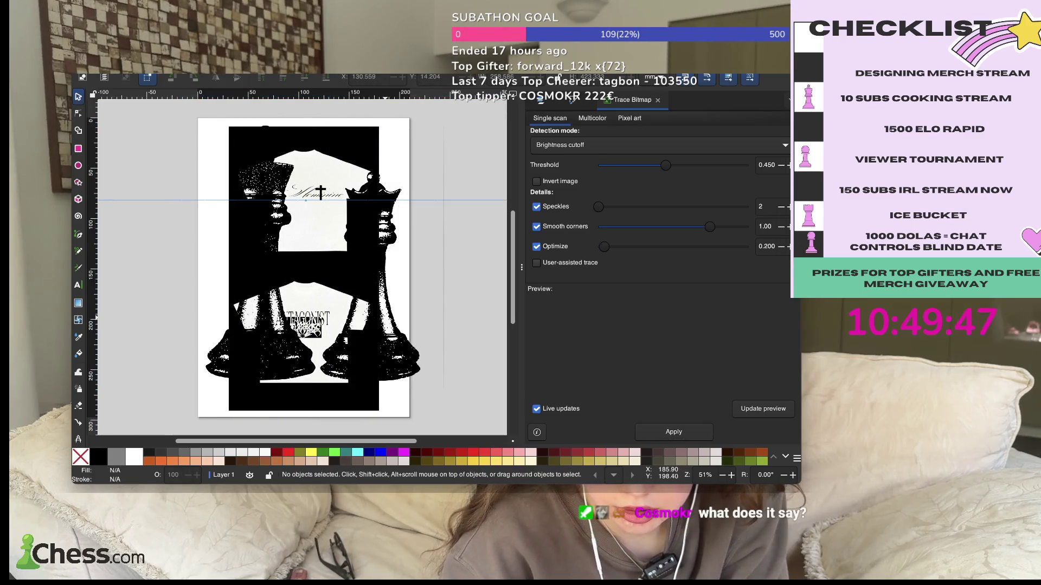
- Shrink the traced chess art, widen it leftward, and set it low on the upper shirt
{"action": "left_click", "coordinate": [303, 260]}
{"action": "mouse_move", "coordinate": [425, 415]}
{"action": "left_mouse_down"}
{"action": "mouse_move", "coordinate": [271, 219]}
{"action": "mouse_move", "coordinate": [318, 234]}
{"action": "left_mouse_up"}
{"action": "left_click_drag", "start_coordinate": [263, 192], "coordinate": [236, 192]}
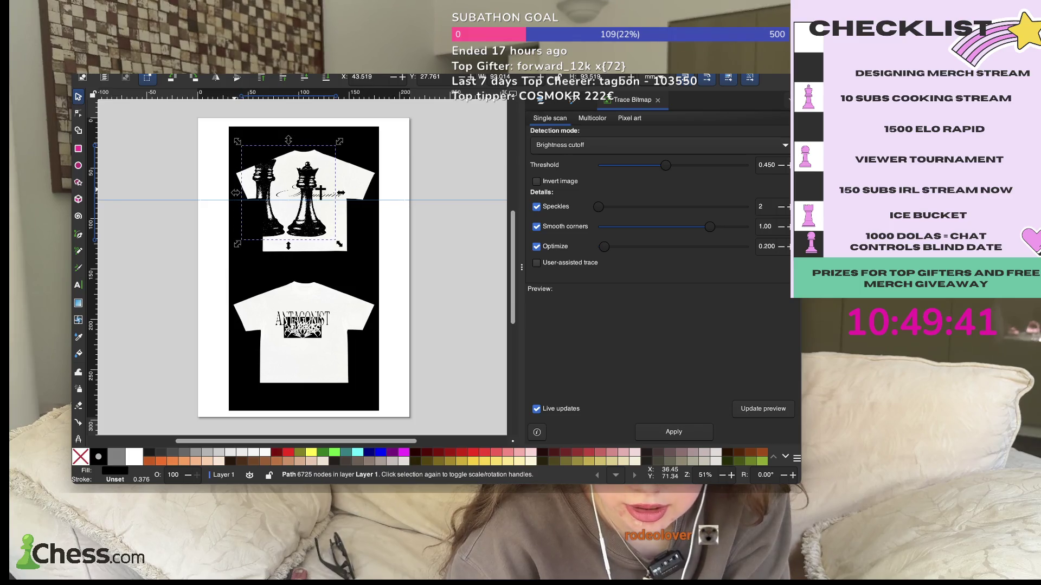
{"action": "mouse_move", "coordinate": [339, 141]}
{"action": "left_mouse_down"}
{"action": "mouse_move", "coordinate": [294, 185]}
{"action": "mouse_move", "coordinate": [309, 223]}
{"action": "mouse_move", "coordinate": [299, 218]}
{"action": "left_mouse_up"}
{"action": "left_click", "coordinate": [451, 229]}
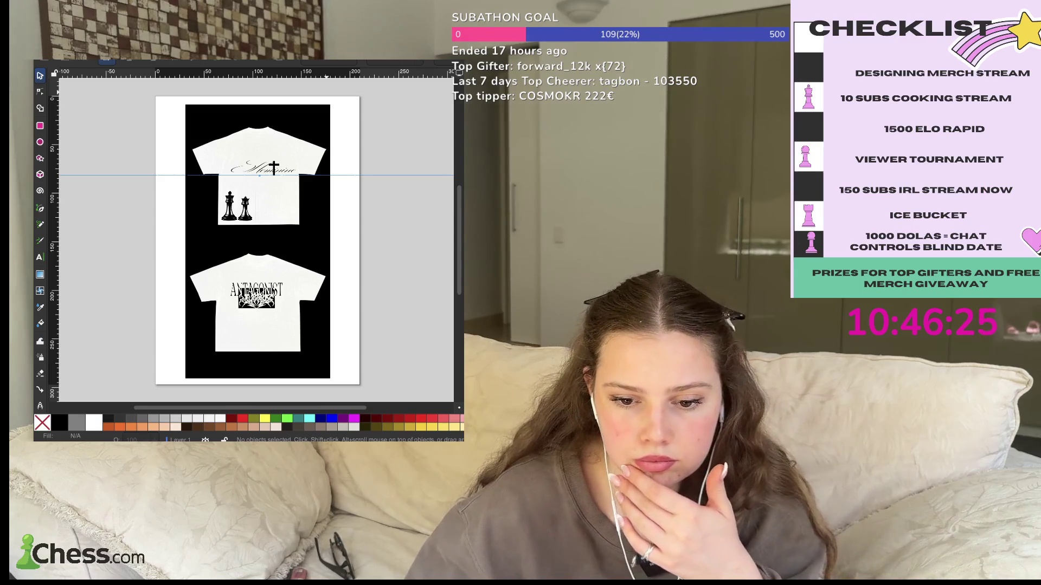
- Delete the script logo, chess pieces and ANTAGONIST graphics, then paste the large line-art image
{"action": "left_click", "coordinate": [263, 170]}
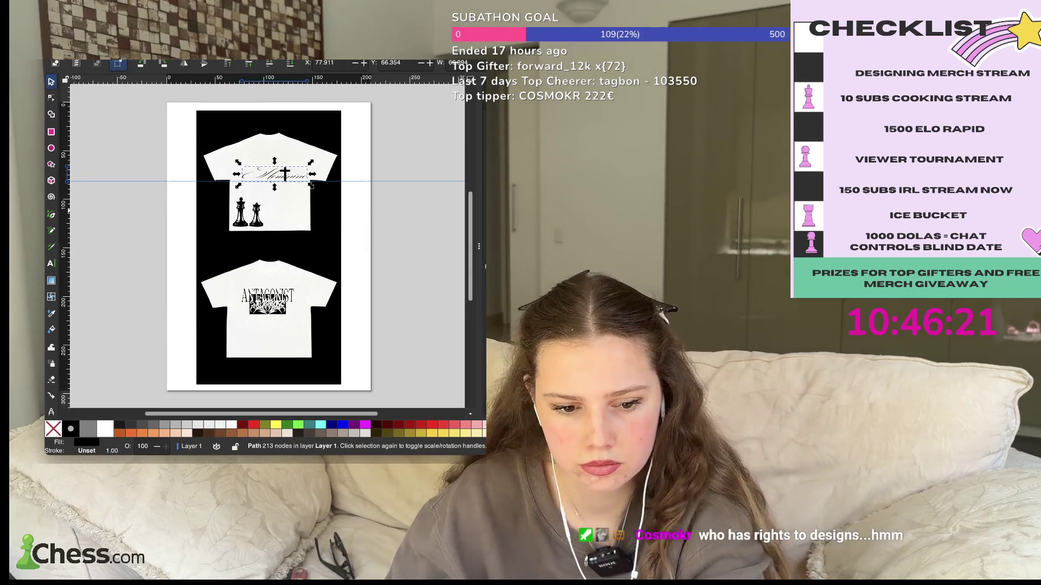
{"action": "key", "text": "Delete"}
{"action": "left_click", "coordinate": [244, 214]}
{"action": "key", "text": "Delete"}
{"action": "left_click", "coordinate": [267, 303]}
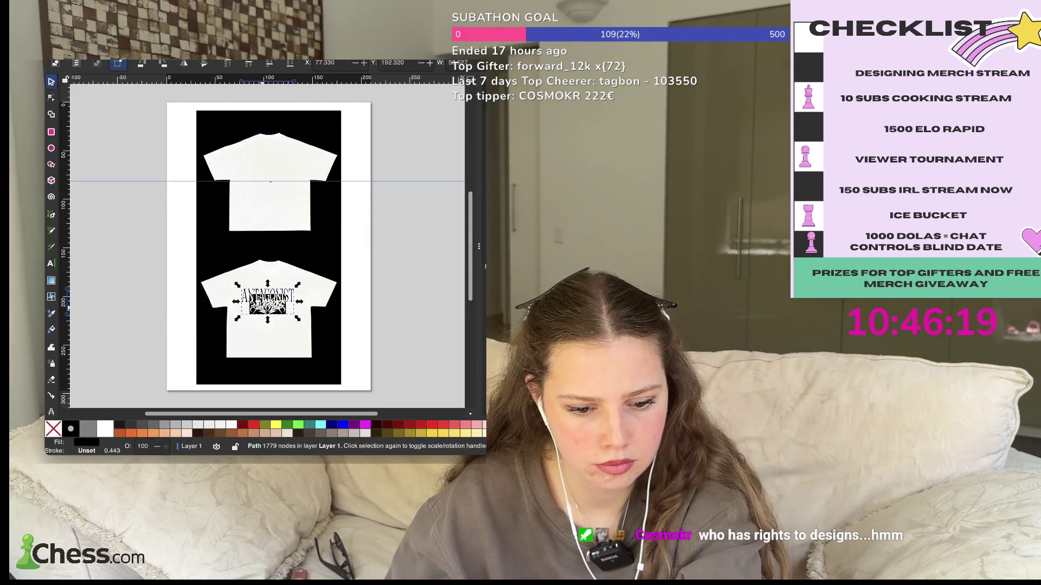
{"action": "key", "text": "Delete"}
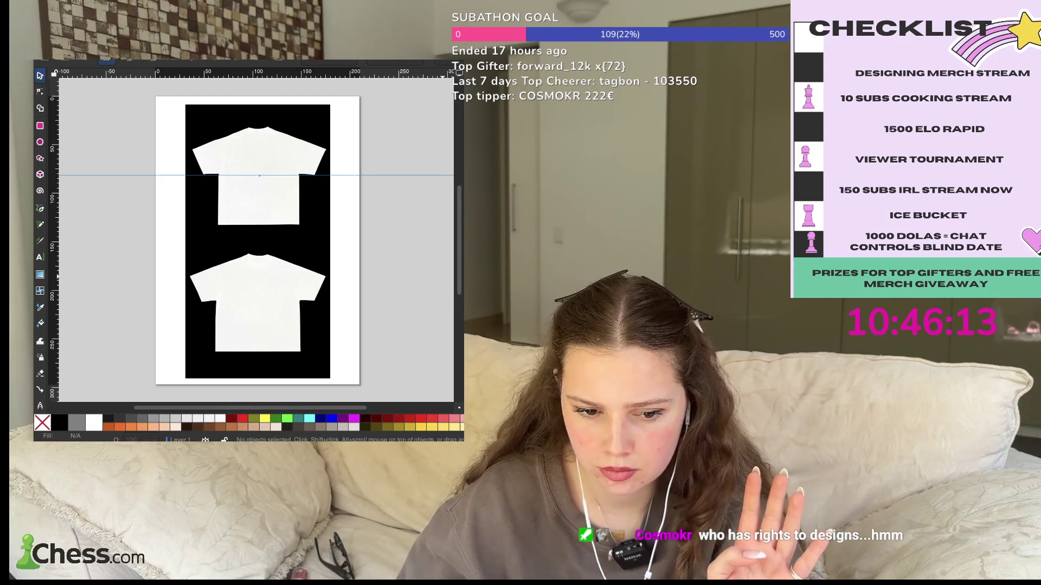
{"action": "key", "text": "ctrl+v"}
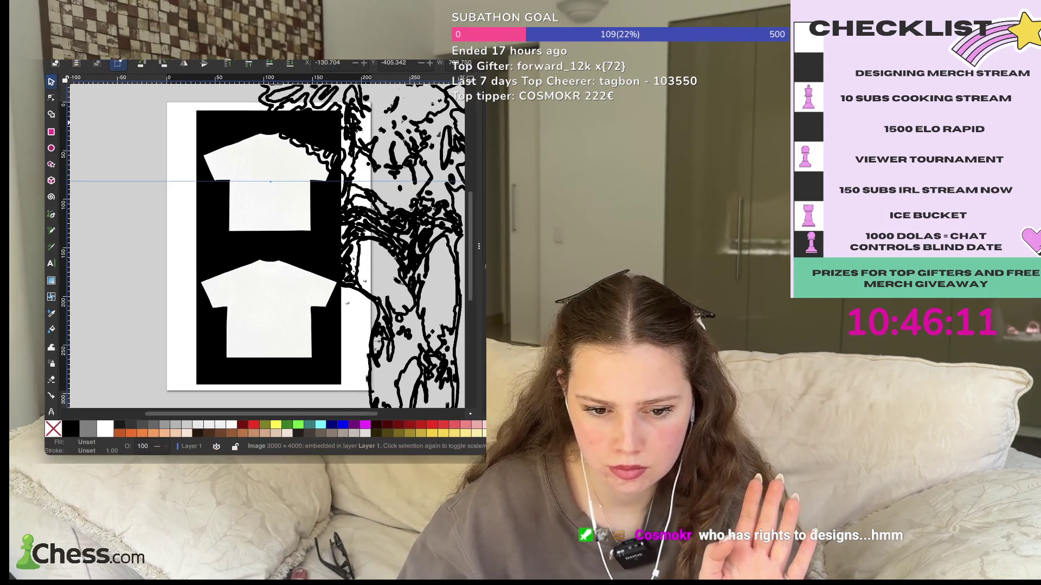
- Select the angel line-art on its own and scale it well down
{"action": "left_click_drag", "start_coordinate": [271, 239], "coordinate": [237, 313]}
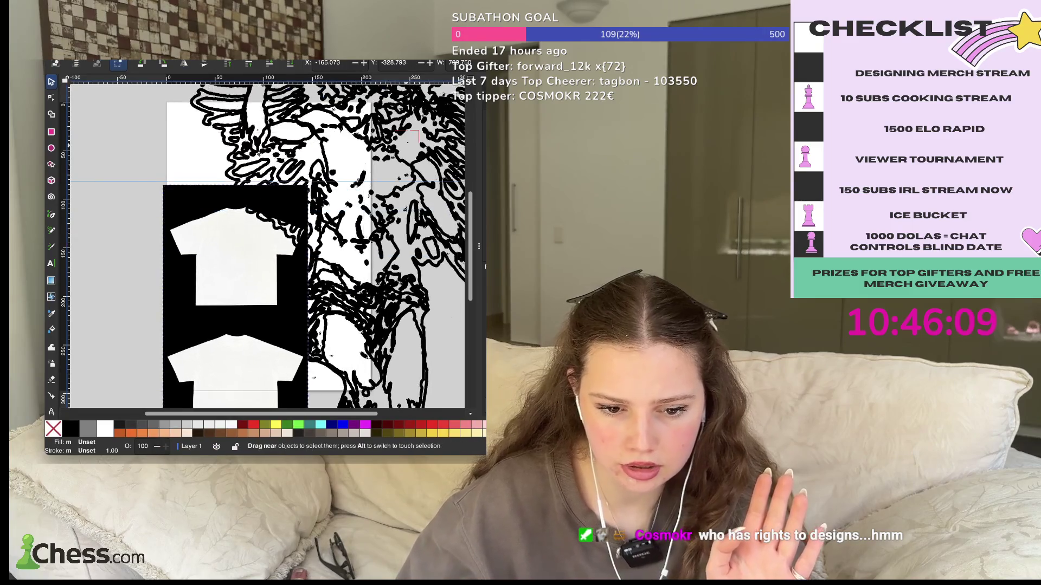
{"action": "left_click_drag", "start_coordinate": [156, 240], "coordinate": [67, 113]}
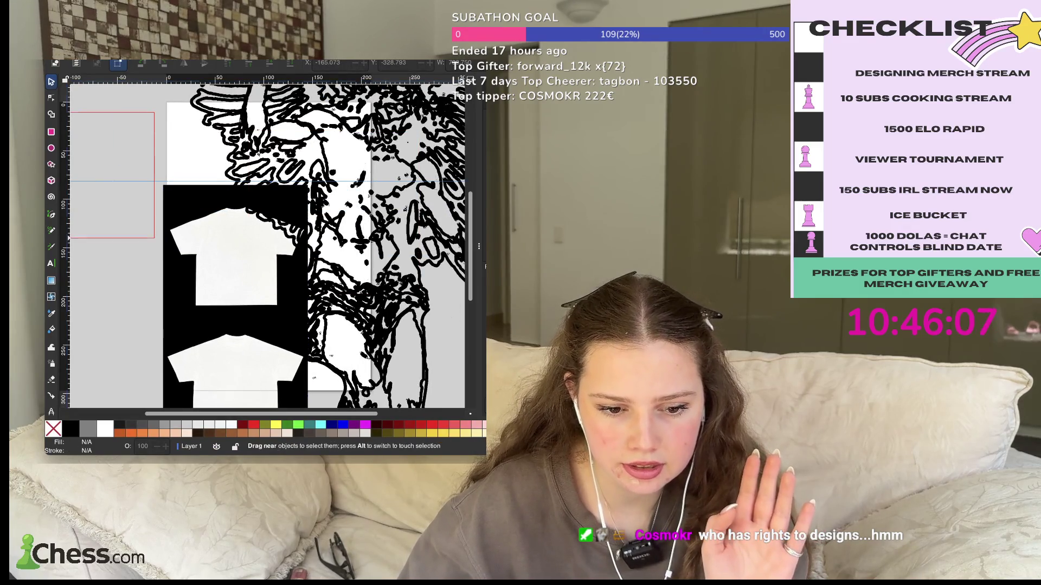
{"action": "scroll", "coordinate": [266, 244], "scroll_direction": "down", "scroll_amount": 1}
{"action": "scroll", "coordinate": [266, 244], "scroll_direction": "down", "scroll_amount": 1}
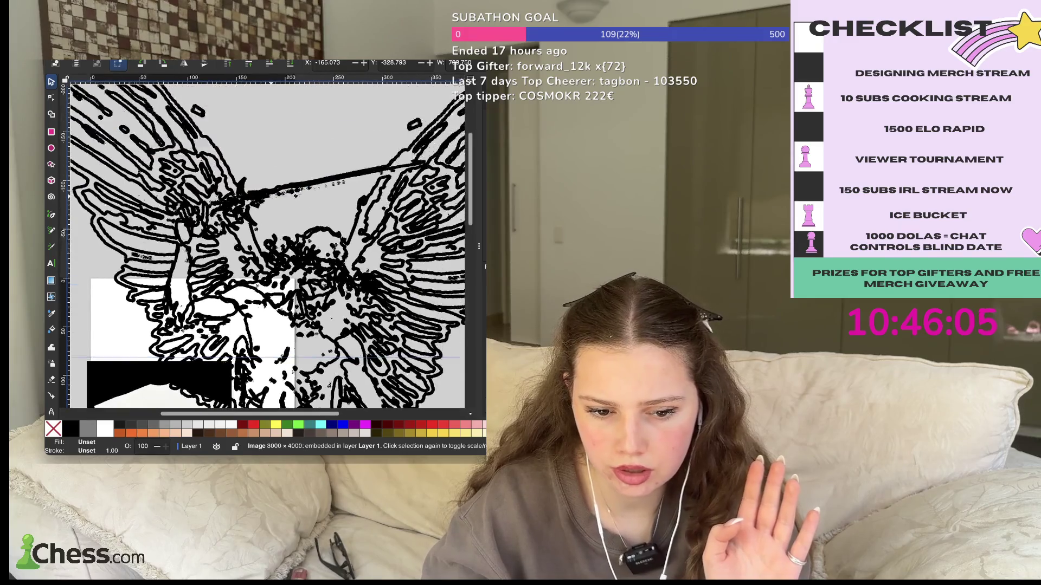
{"action": "scroll", "coordinate": [266, 244], "scroll_direction": "down", "scroll_amount": 1}
{"action": "scroll", "coordinate": [265, 244], "scroll_direction": "down", "scroll_amount": 1}
{"action": "scroll", "coordinate": [268, 195], "scroll_direction": "down", "scroll_amount": 1}
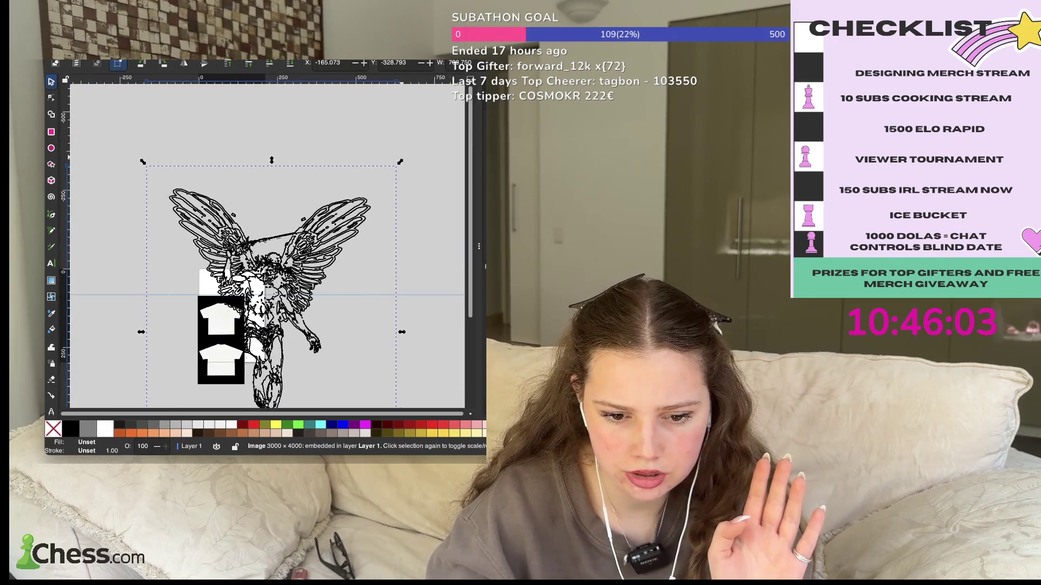
{"action": "left_click_drag", "start_coordinate": [401, 161], "coordinate": [359, 155]}
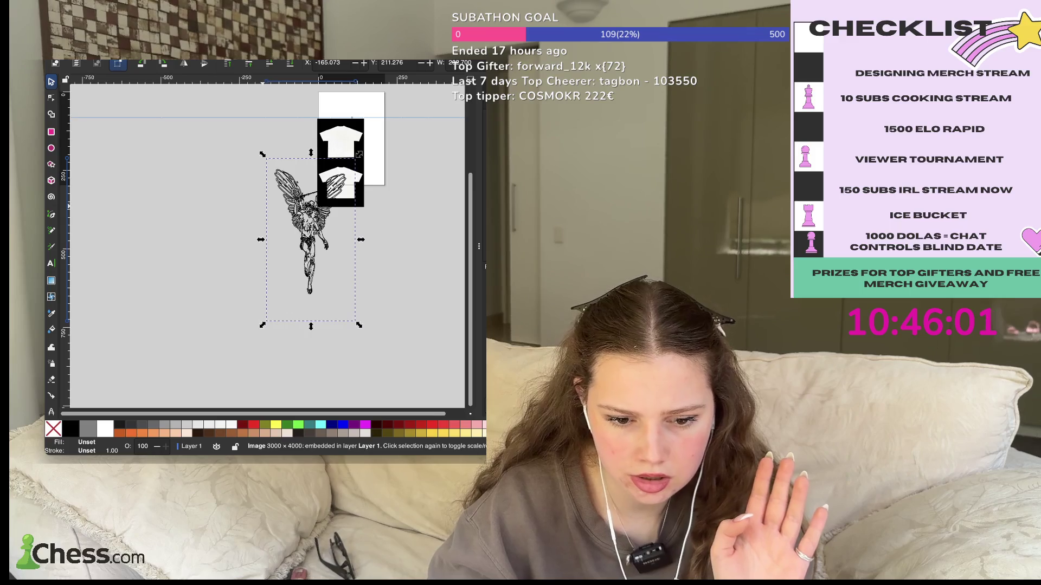
{"action": "left_click_drag", "start_coordinate": [359, 155], "coordinate": [314, 249]}
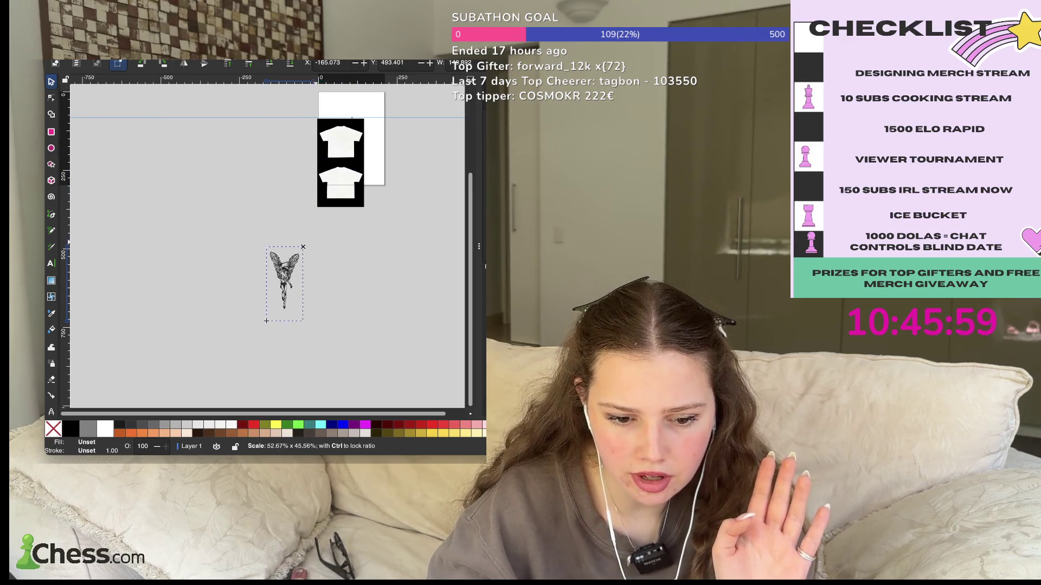
- Return the shirt panel to the page and move the angel up just left of it
{"action": "scroll", "coordinate": [315, 249], "scroll_direction": "up", "scroll_amount": 4}
{"action": "left_click_drag", "start_coordinate": [315, 258], "coordinate": [325, 233]}
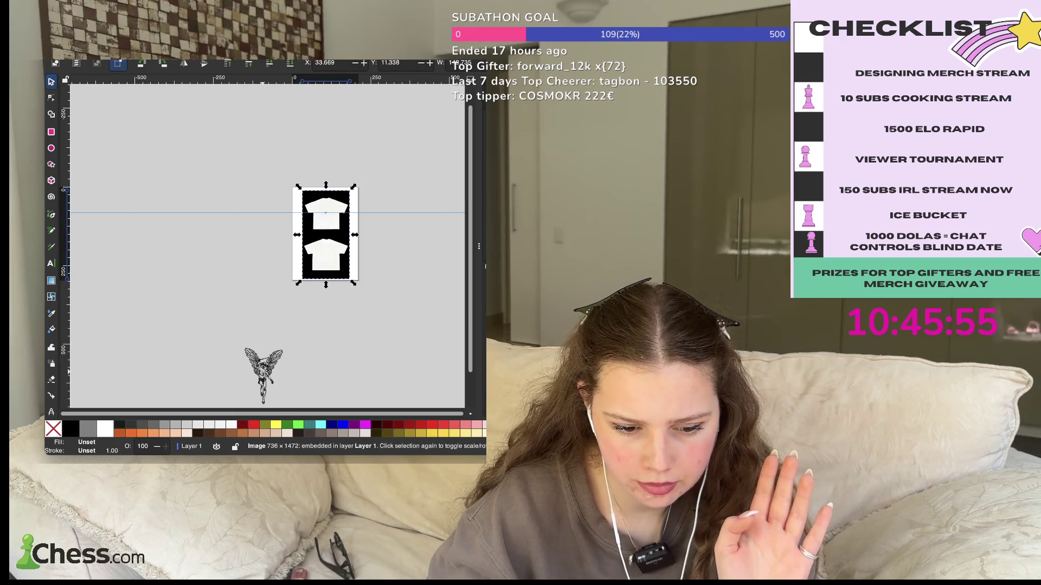
{"action": "left_click_drag", "start_coordinate": [263, 220], "coordinate": [263, 367]}
{"action": "scroll", "coordinate": [306, 380], "scroll_direction": "up", "scroll_amount": 1}
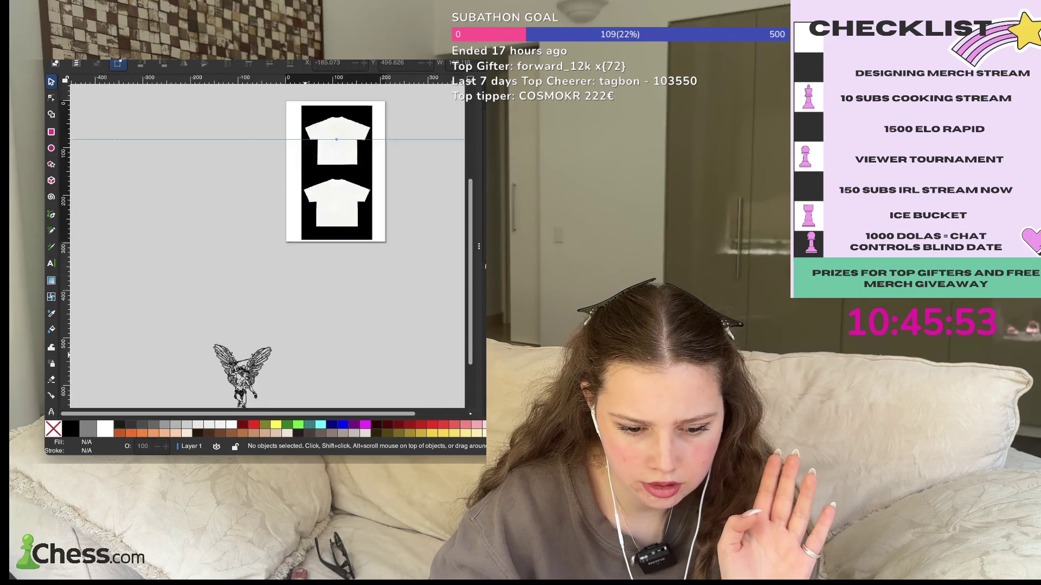
{"action": "scroll", "coordinate": [306, 379], "scroll_direction": "up", "scroll_amount": 1}
{"action": "left_click_drag", "start_coordinate": [217, 374], "coordinate": [208, 181]}
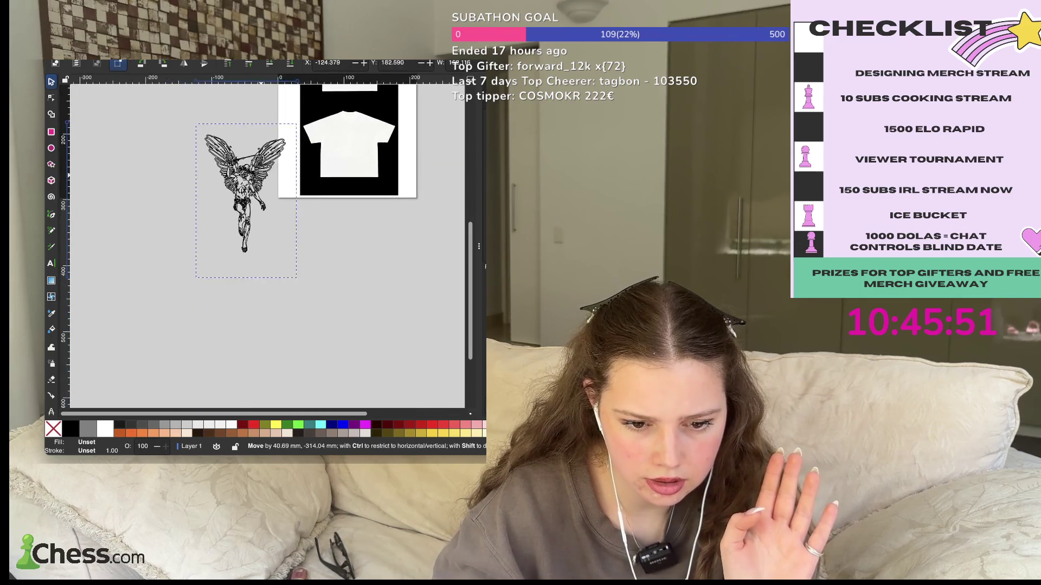
{"action": "scroll", "coordinate": [230, 271], "scroll_direction": "up", "scroll_amount": 5}
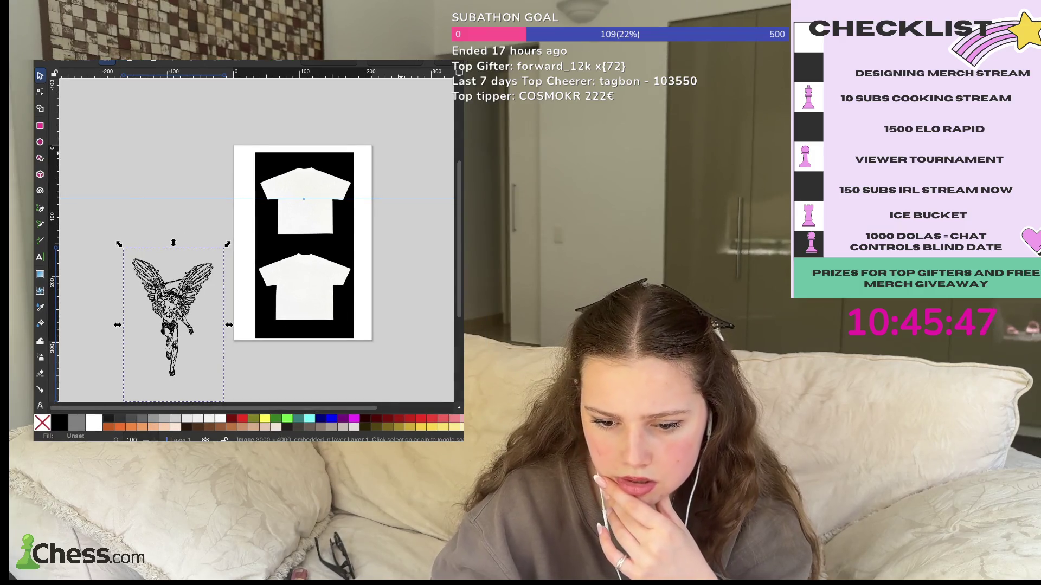
- Paste the ornate key-and-fleur-de-lis line-art and shrink it to about 26%
{"action": "key", "text": "ctrl+v"}
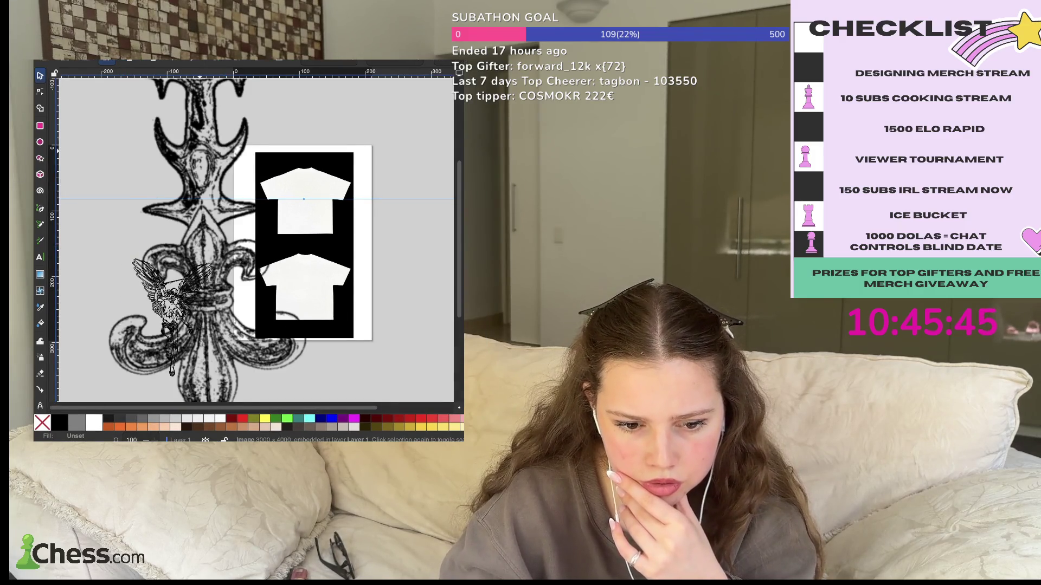
{"action": "scroll", "coordinate": [260, 244], "scroll_direction": "down", "scroll_amount": 5}
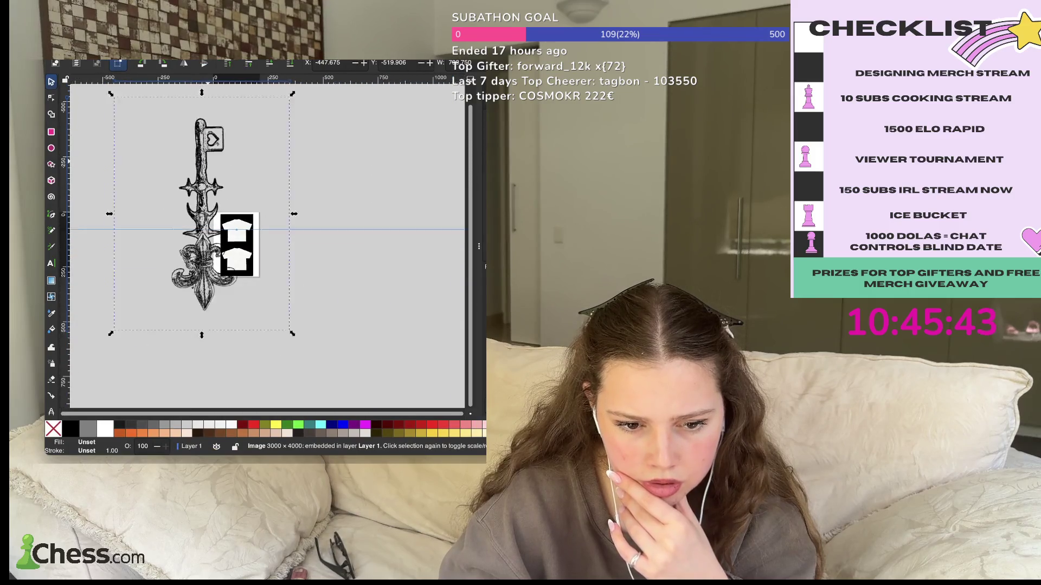
{"action": "scroll", "coordinate": [209, 161], "scroll_direction": "down", "scroll_amount": 2}
{"action": "left_click_drag", "start_coordinate": [263, 117], "coordinate": [176, 227]}
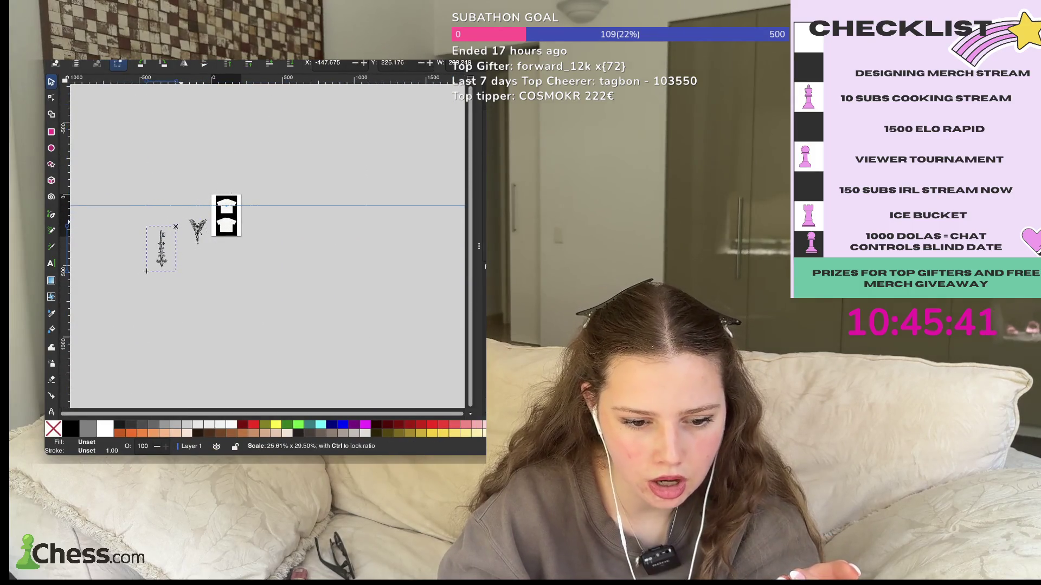
{"action": "left_click", "coordinate": [162, 249]}
{"action": "key", "text": "Escape"}
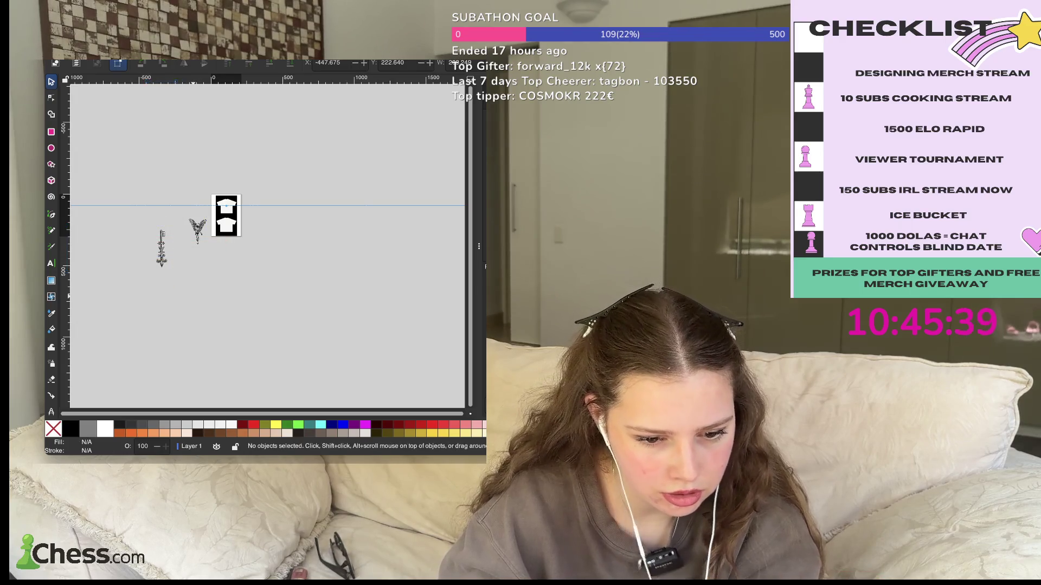
- Move the key line-art above the angel, left of the shirt page
{"action": "left_click", "coordinate": [162, 249]}
{"action": "mouse_move", "coordinate": [161, 249]}
{"action": "left_mouse_down"}
{"action": "mouse_move", "coordinate": [157, 259]}
{"action": "mouse_move", "coordinate": [198, 206]}
{"action": "left_mouse_up"}
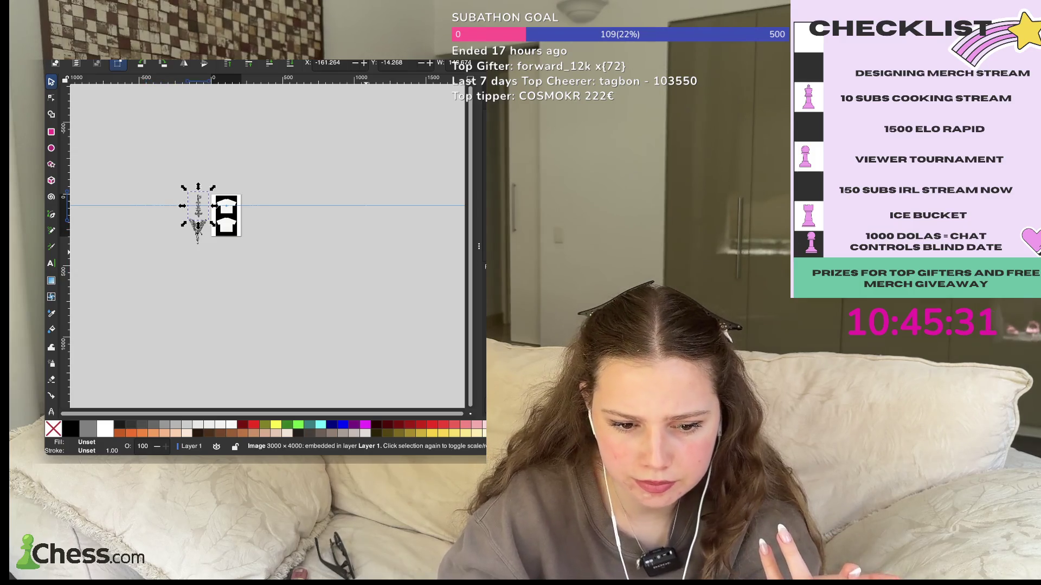
{"action": "scroll", "coordinate": [265, 247], "scroll_direction": "down", "scroll_amount": 2}
{"action": "scroll", "coordinate": [266, 247], "scroll_direction": "up", "scroll_amount": 5}
{"action": "scroll", "coordinate": [244, 347], "scroll_direction": "up", "scroll_amount": 2}
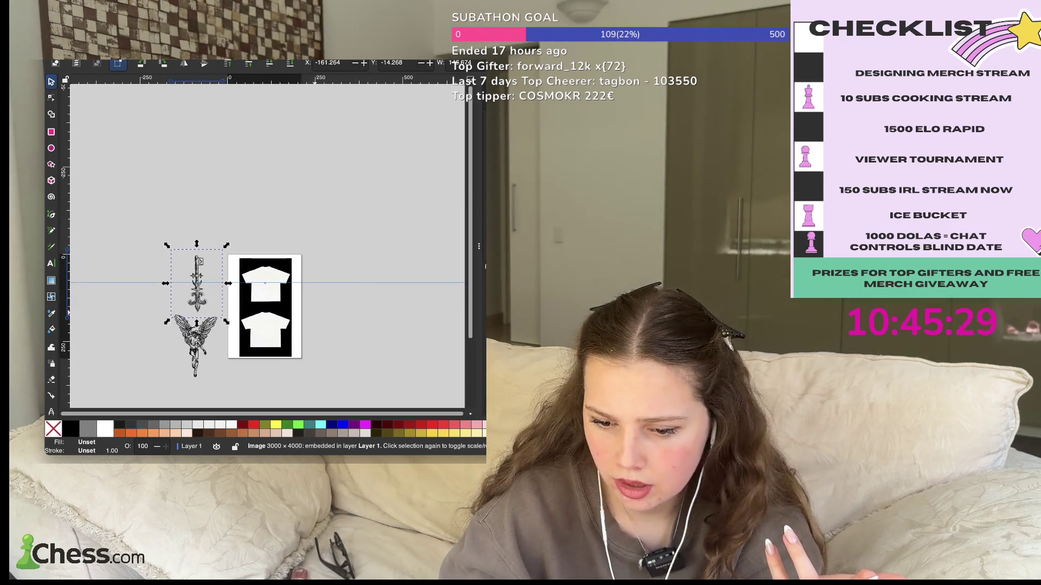
{"action": "scroll", "coordinate": [252, 331], "scroll_direction": "up", "scroll_amount": 3}
{"action": "key", "text": "Escape"}
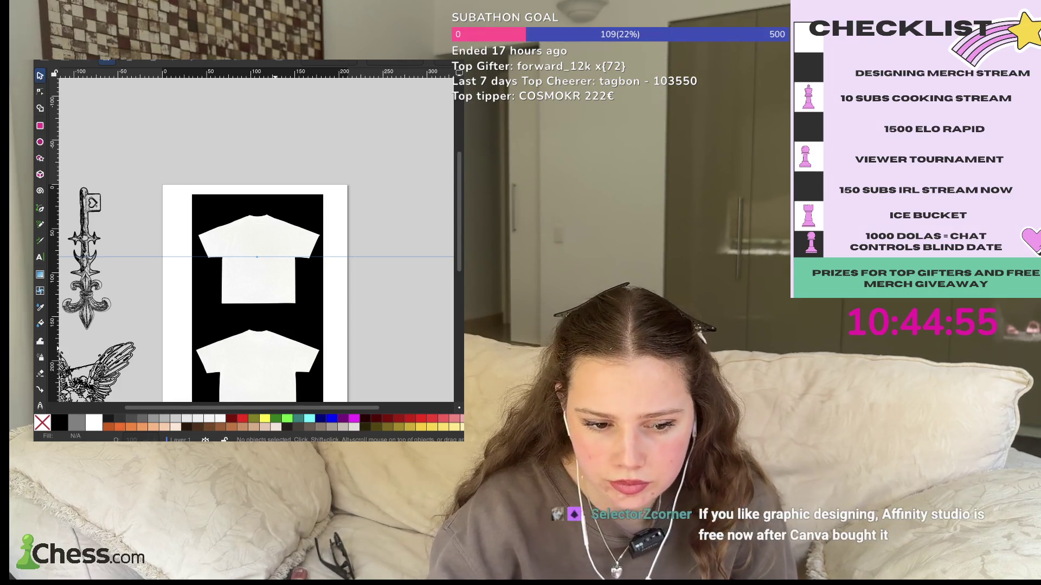
- Paste the ornate scrollwork line-art, shrink it, and position it right of the shirt page
{"action": "key", "text": "ctrl+v"}
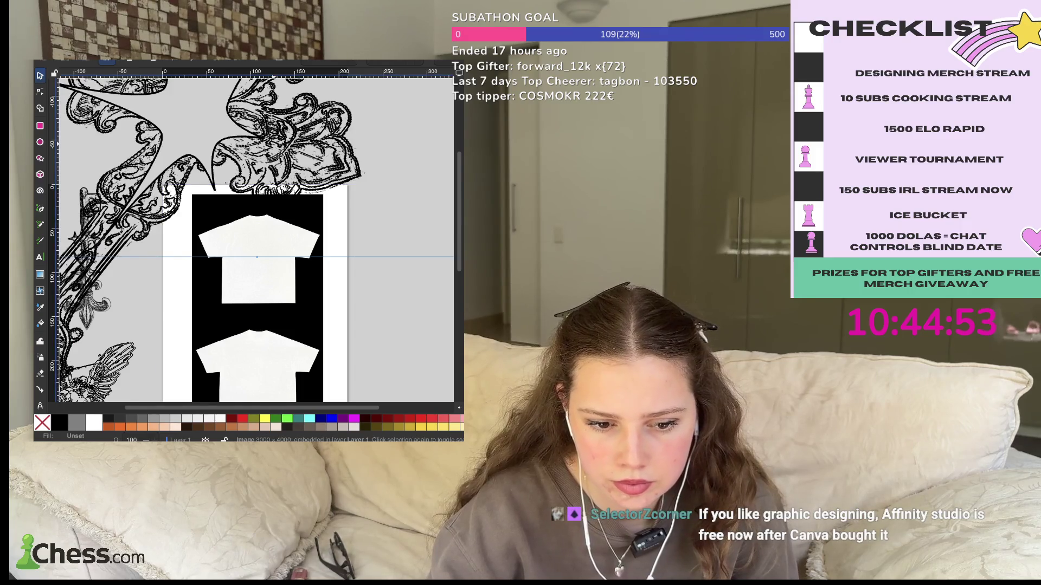
{"action": "key", "text": "bracketleft"}
{"action": "key", "text": "bracketleft"}
{"action": "key", "text": "bracketleft"}
{"action": "left_click_drag", "start_coordinate": [376, 172], "coordinate": [312, 321]}
{"action": "left_click_drag", "start_coordinate": [378, 194], "coordinate": [378, 193]}
{"action": "left_click", "coordinate": [328, 197]}
{"action": "scroll", "coordinate": [328, 198], "scroll_direction": "down", "scroll_amount": 1}
{"action": "scroll", "coordinate": [328, 197], "scroll_direction": "down", "scroll_amount": 1}
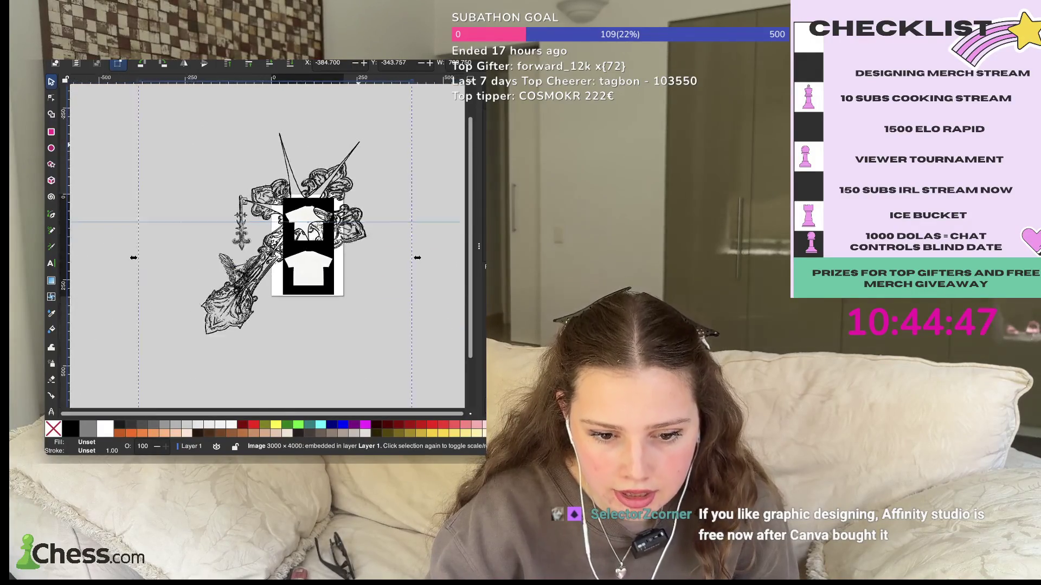
{"action": "scroll", "coordinate": [360, 149], "scroll_direction": "down", "scroll_amount": 2}
{"action": "mouse_move", "coordinate": [386, 114]}
{"action": "left_mouse_down"}
{"action": "mouse_move", "coordinate": [279, 233]}
{"action": "mouse_move", "coordinate": [353, 208]}
{"action": "left_mouse_up"}
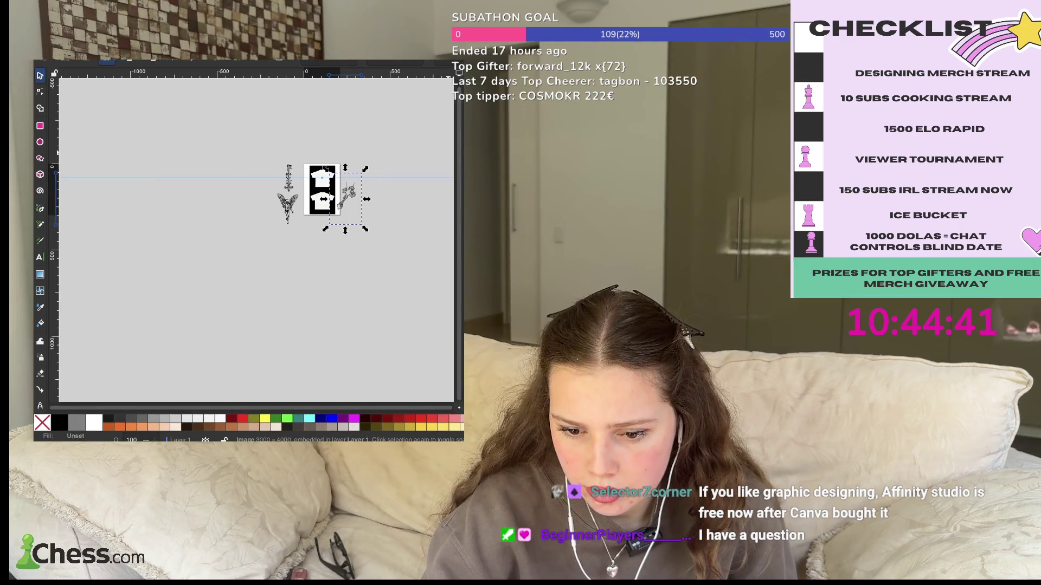
{"action": "left_click_drag", "start_coordinate": [325, 168], "coordinate": [258, 247]}
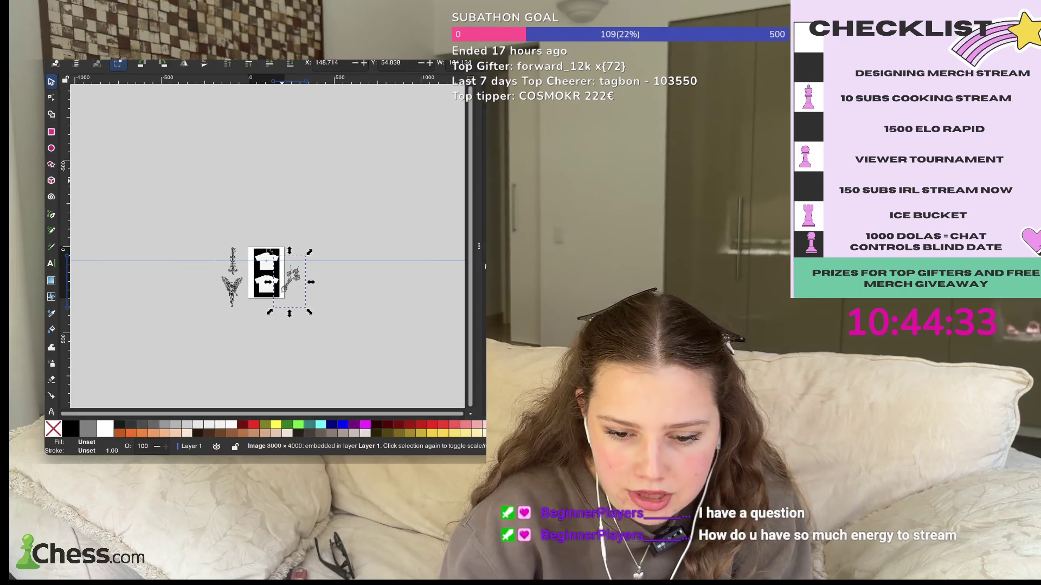
{"action": "scroll", "coordinate": [274, 255], "scroll_direction": "up", "scroll_amount": 2}
{"action": "key", "text": "Escape"}
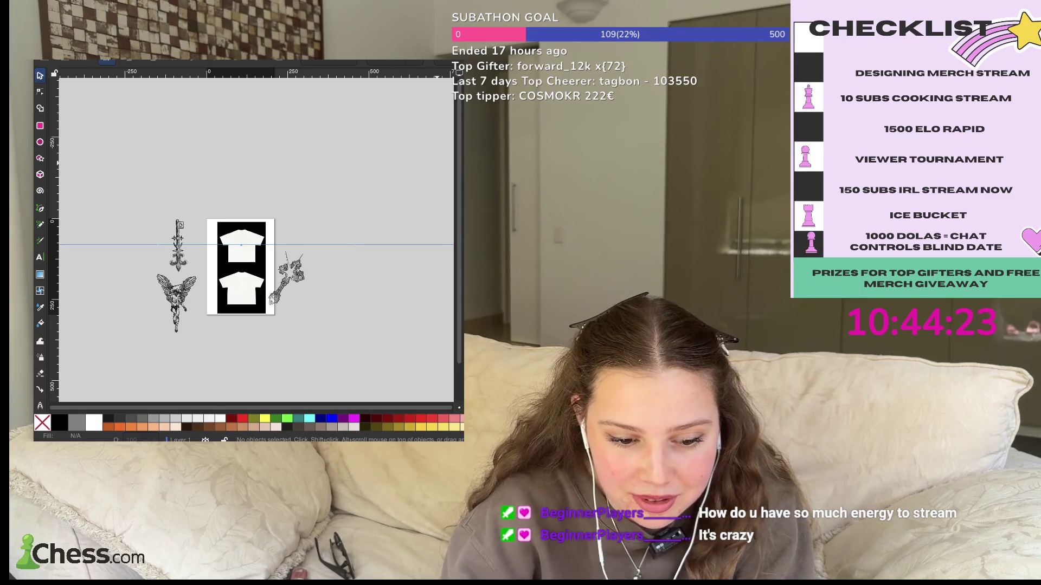
- Paste the gothic cathedral line-art and shrink it proportionally
{"action": "key", "text": "ctrl+v"}
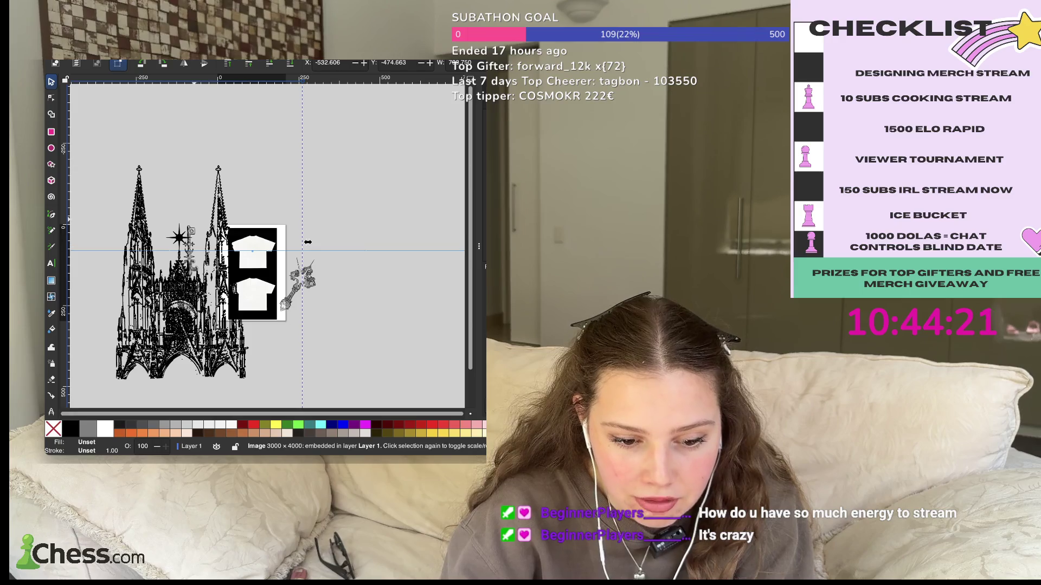
{"action": "left_click_drag", "start_coordinate": [308, 242], "coordinate": [302, 239]}
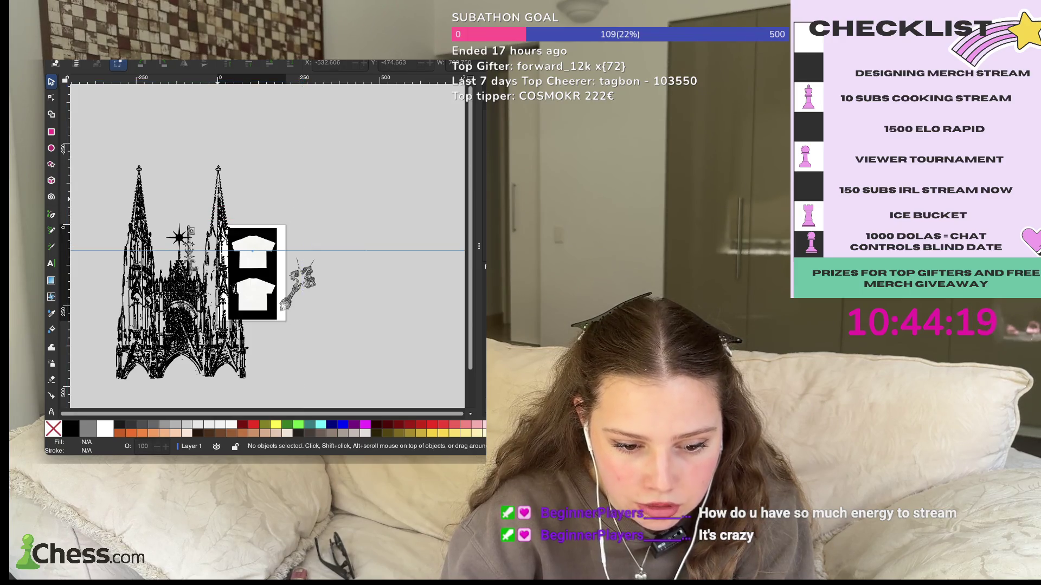
{"action": "left_click_drag", "start_coordinate": [178, 271], "coordinate": [254, 338]}
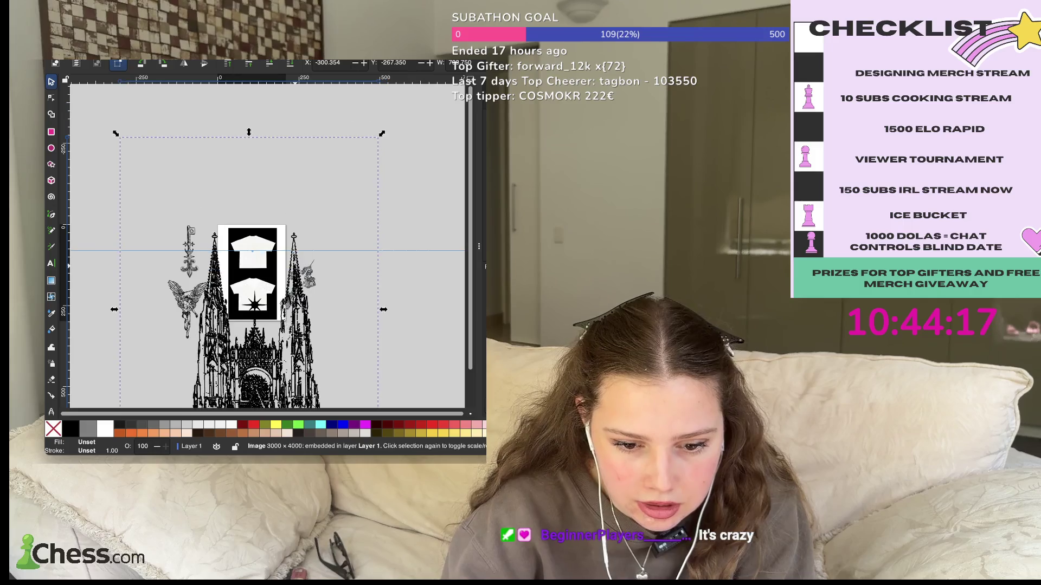
{"action": "left_click_drag", "start_coordinate": [382, 133], "coordinate": [236, 335]}
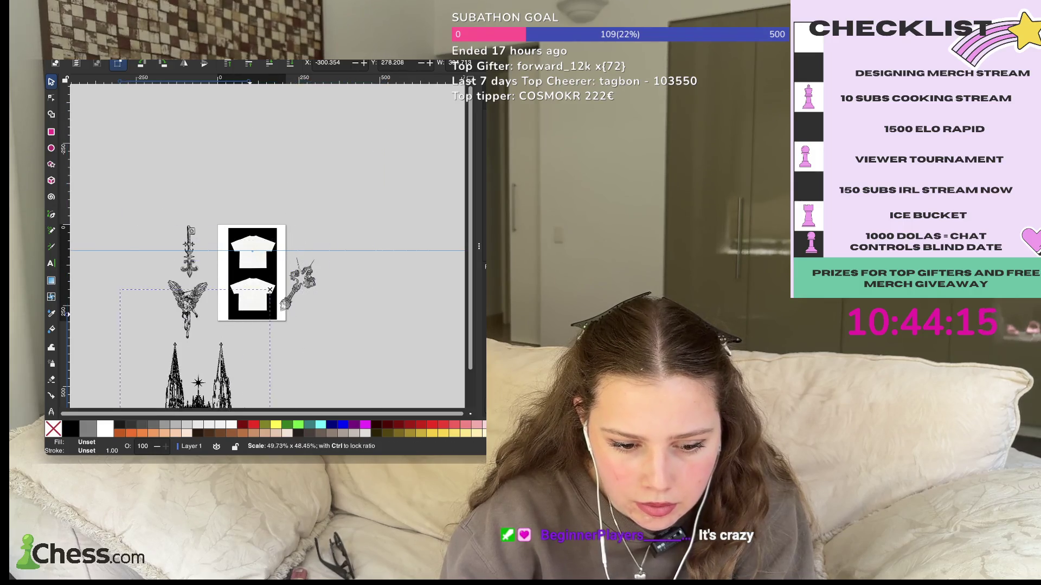
{"action": "left_click_drag", "start_coordinate": [198, 211], "coordinate": [279, 379]}
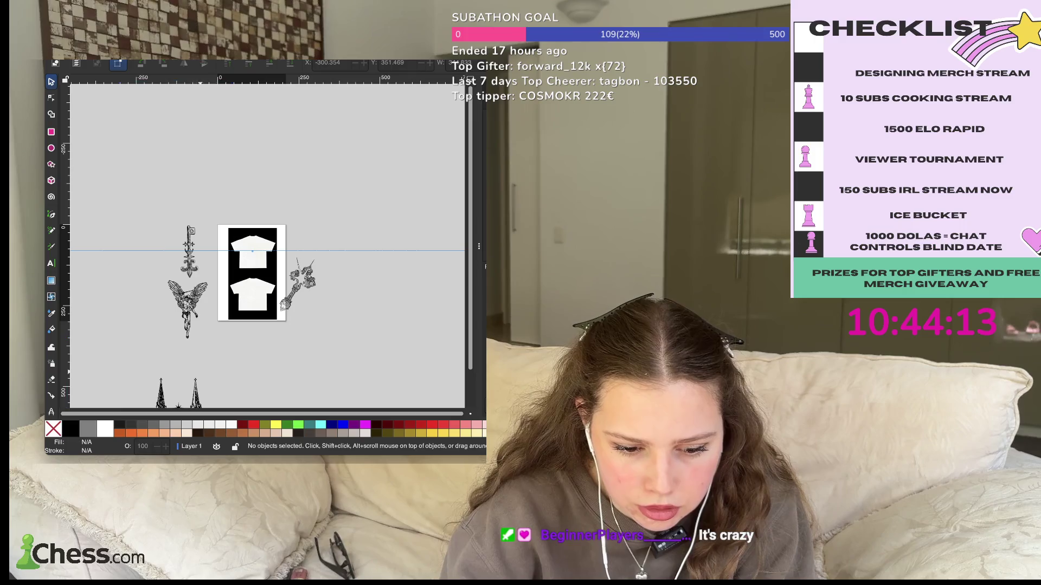
- Move the cathedral drawing onto the t-shirt mockup panel
{"action": "scroll", "coordinate": [265, 244], "scroll_direction": "down", "scroll_amount": 6}
{"action": "scroll", "coordinate": [265, 244], "scroll_direction": "left", "scroll_amount": 5}
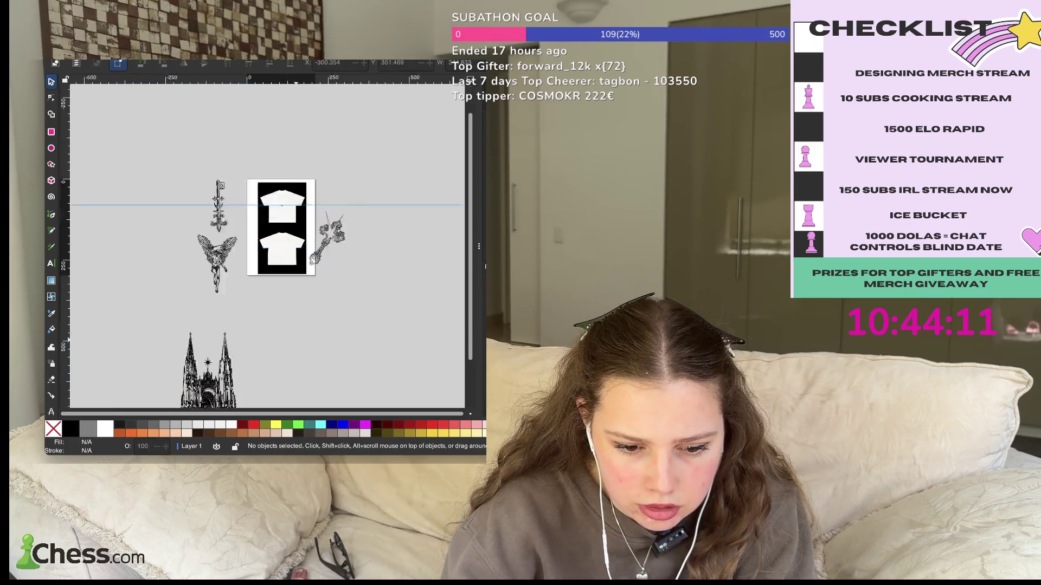
{"action": "left_click", "coordinate": [282, 304]}
{"action": "left_click", "coordinate": [283, 303]}
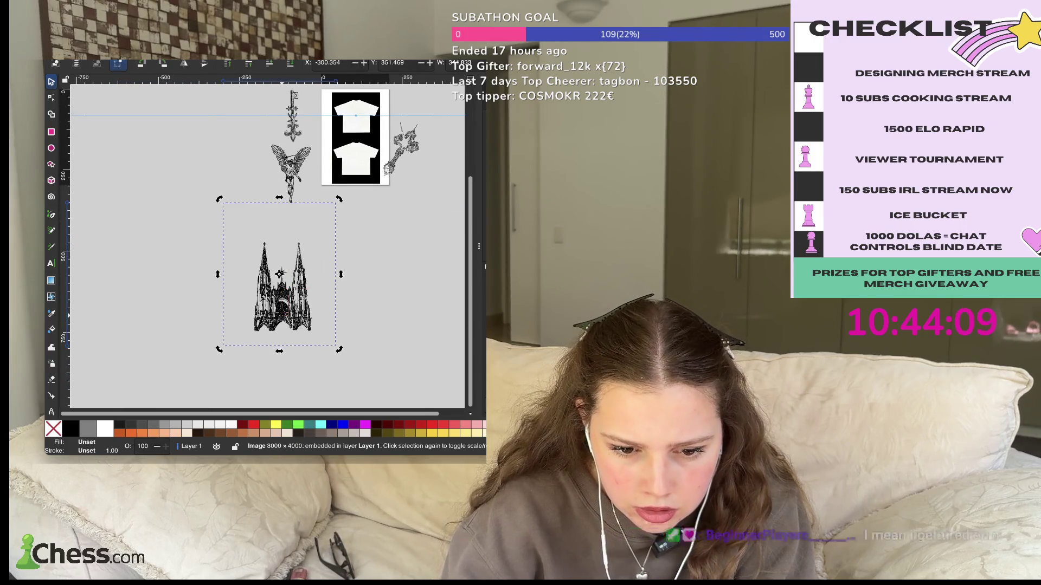
{"action": "key", "text": "Escape"}
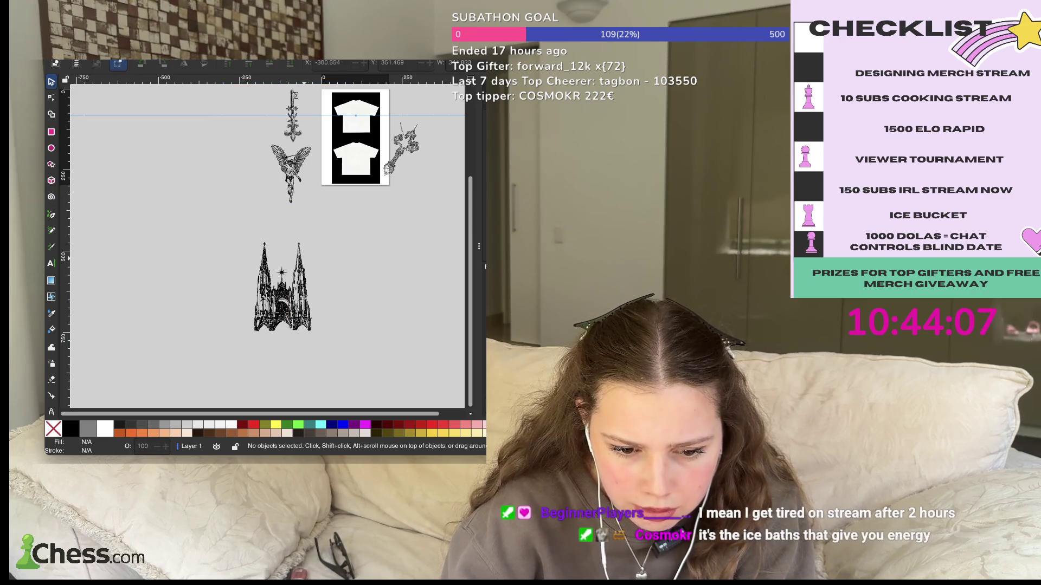
{"action": "left_click_drag", "start_coordinate": [279, 274], "coordinate": [336, 168]}
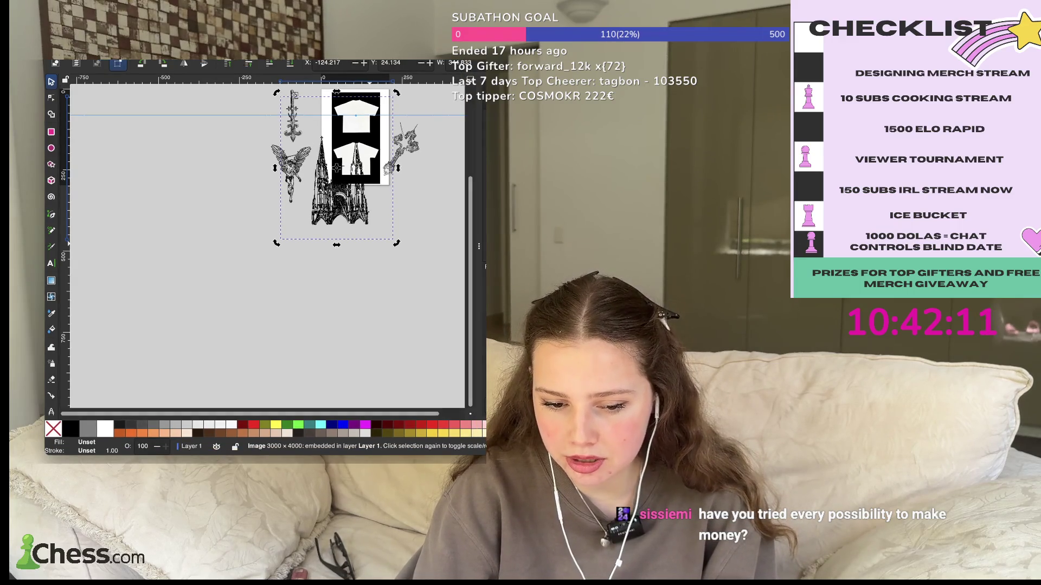
- Shrink the cathedral drawing to about half size and place it beside the lower t-shirt mockup
{"action": "key", "text": "Escape"}
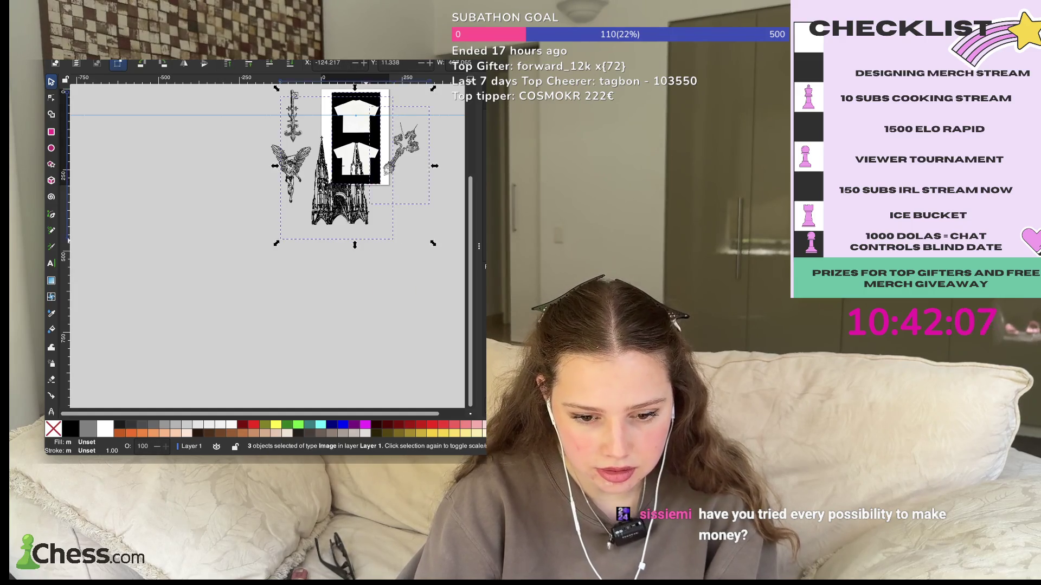
{"action": "scroll", "coordinate": [267, 247], "scroll_direction": "up", "scroll_amount": 1}
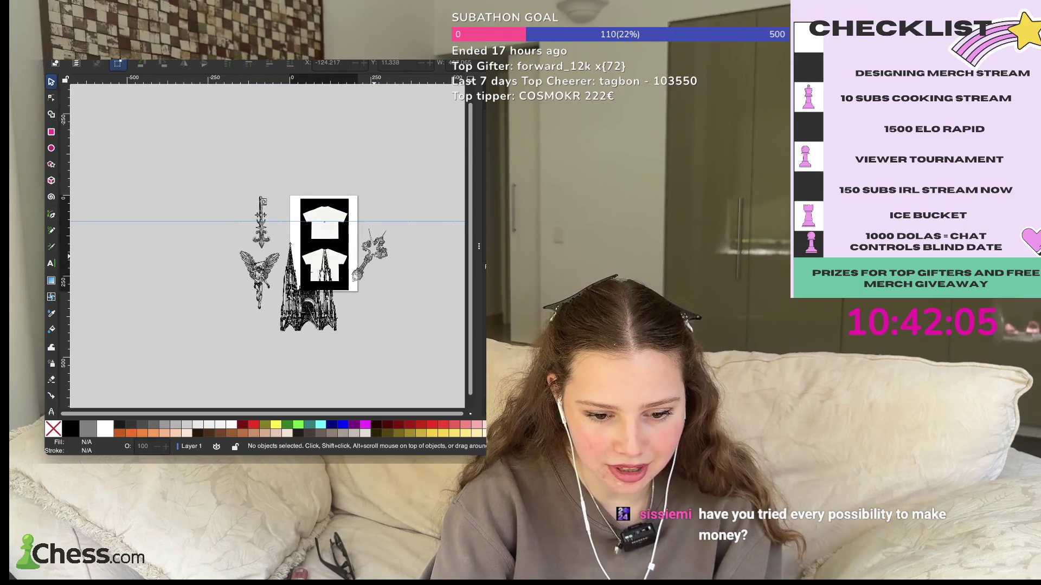
{"action": "scroll", "coordinate": [267, 246], "scroll_direction": "up", "scroll_amount": 1}
{"action": "scroll", "coordinate": [267, 247], "scroll_direction": "up", "scroll_amount": 1}
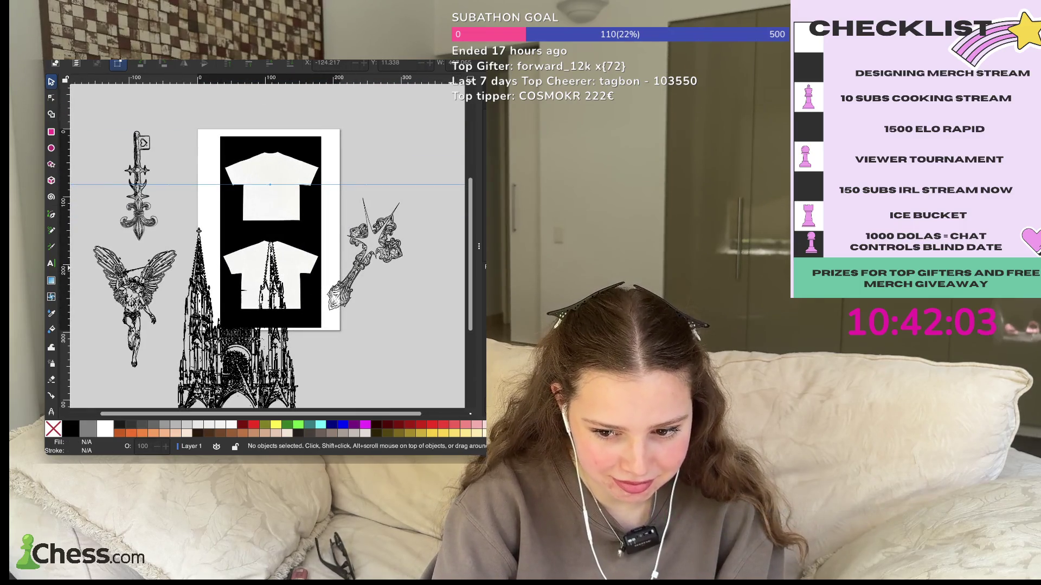
{"action": "scroll", "coordinate": [268, 246], "scroll_direction": "down", "scroll_amount": 3}
{"action": "scroll", "coordinate": [267, 247], "scroll_direction": "left", "scroll_amount": 2}
{"action": "left_click", "coordinate": [174, 244]}
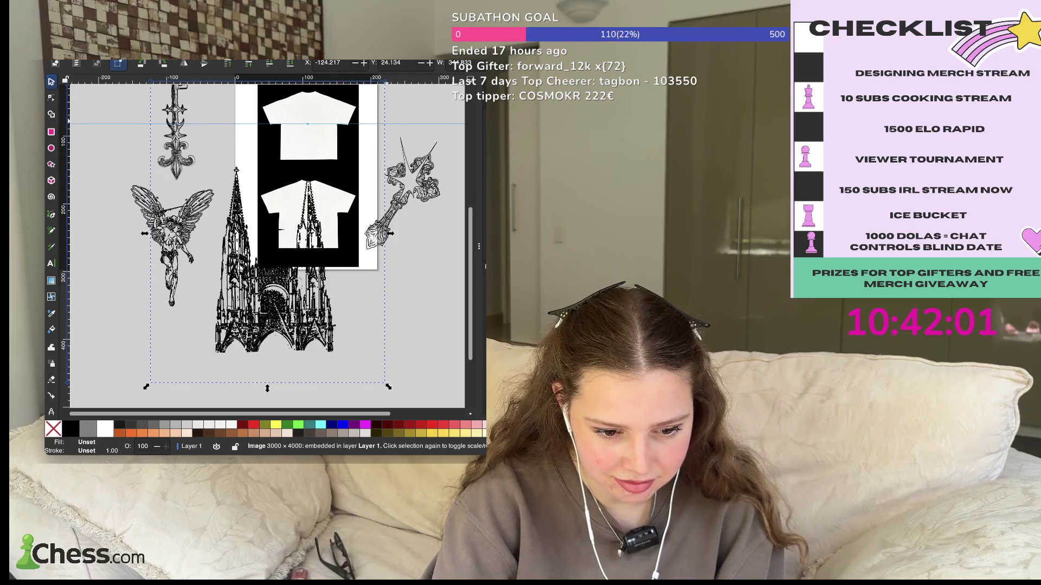
{"action": "left_click_drag", "start_coordinate": [146, 386], "coordinate": [267, 233]}
{"action": "mouse_move", "coordinate": [325, 158]}
{"action": "left_mouse_down"}
{"action": "mouse_move", "coordinate": [254, 248]}
{"action": "mouse_move", "coordinate": [230, 257]}
{"action": "left_mouse_up"}
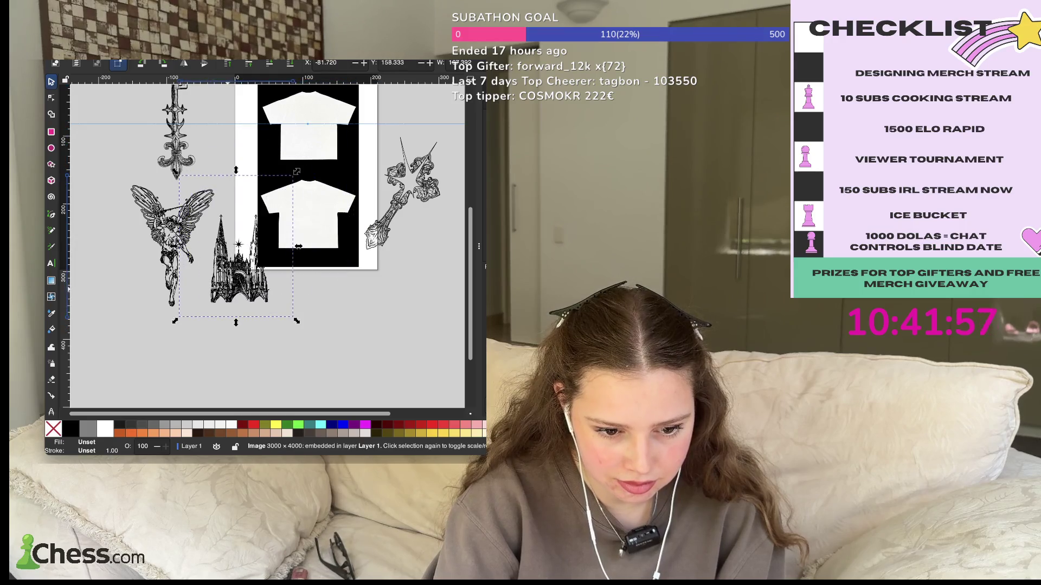
- Scale down the angel drawing and the dagger drawing above it
{"action": "left_click", "coordinate": [124, 180]}
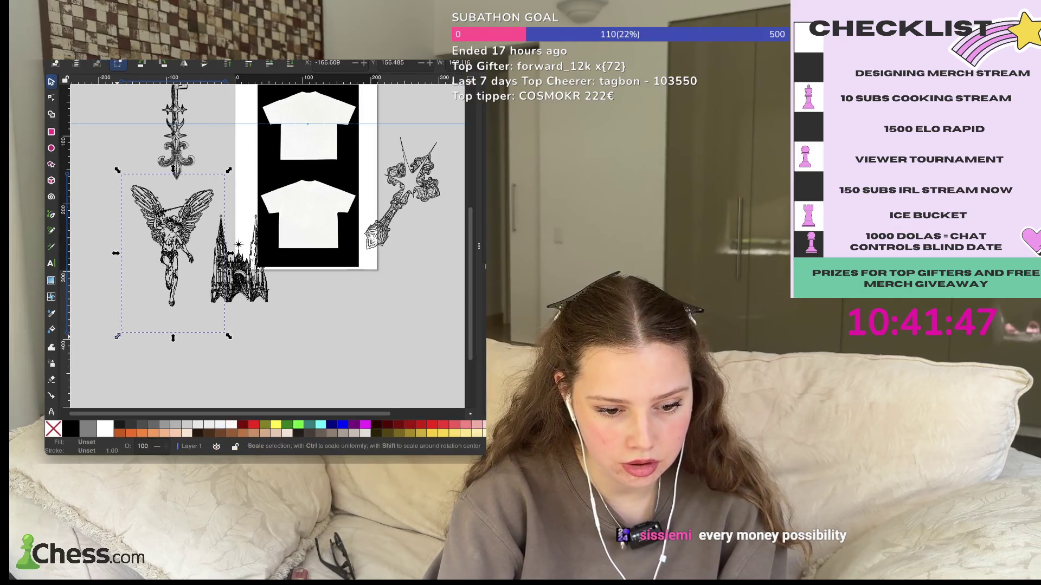
{"action": "left_click_drag", "start_coordinate": [117, 336], "coordinate": [148, 275]}
{"action": "left_click", "coordinate": [177, 136]}
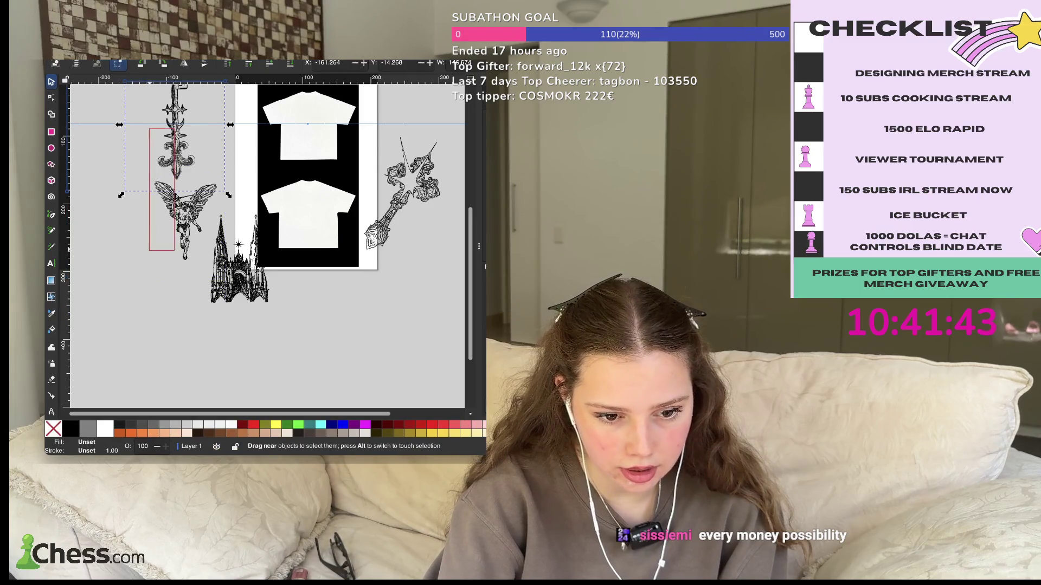
{"action": "left_click_drag", "start_coordinate": [120, 195], "coordinate": [164, 132]}
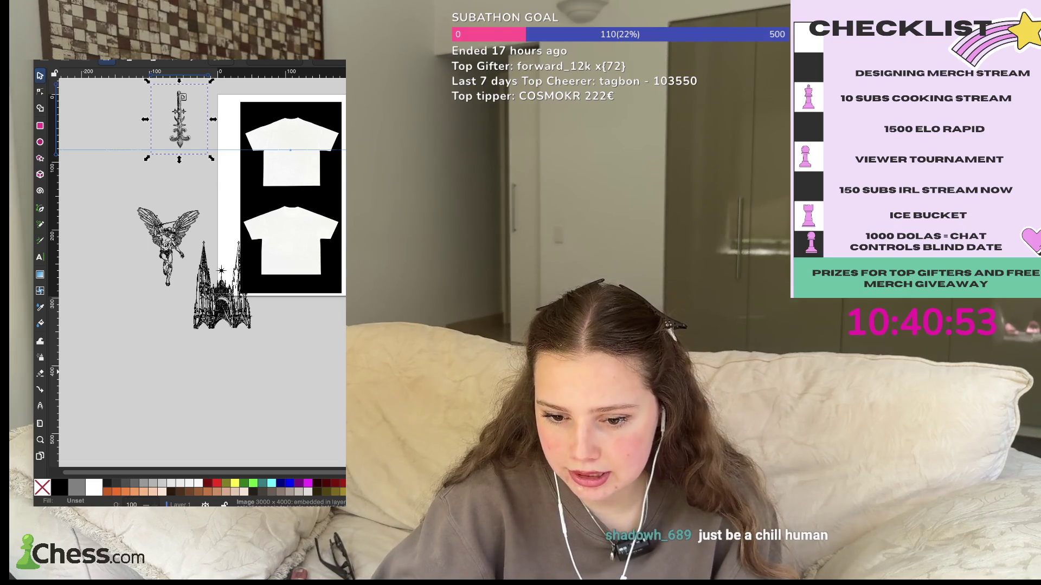
- Undo the stray cathedral paste, then paste the ornamental swirl artwork and narrow it
{"action": "key", "text": "ctrl+v"}
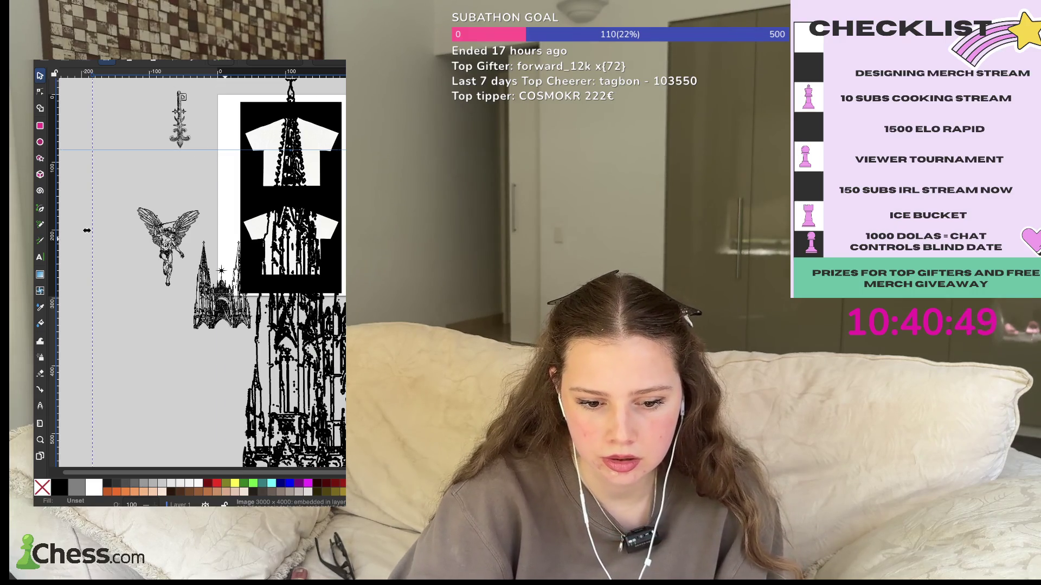
{"action": "key", "text": "ctrl+z"}
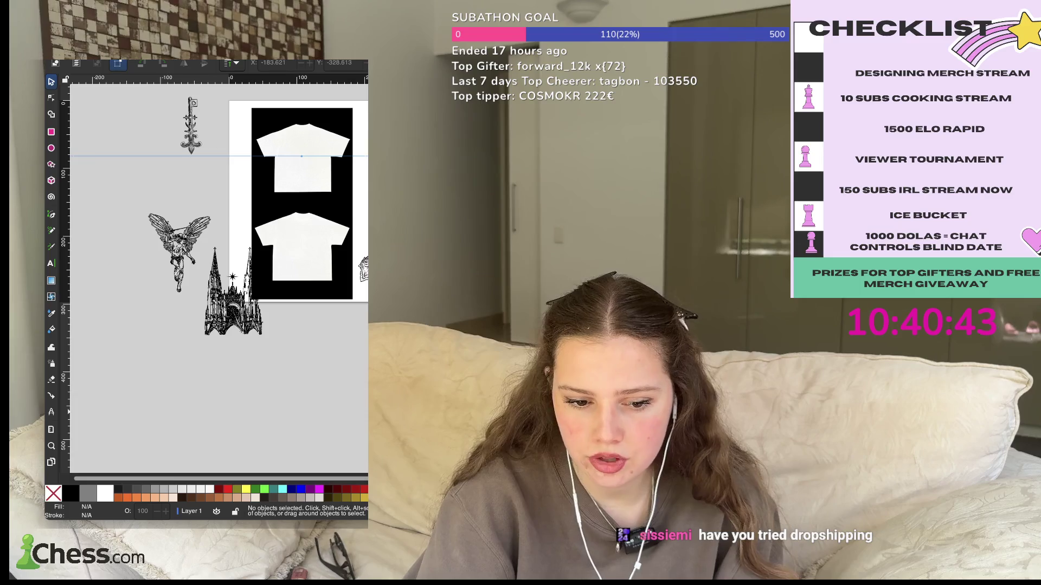
{"action": "key", "text": "ctrl+v"}
{"action": "left_click_drag", "start_coordinate": [102, 239], "coordinate": [156, 136]}
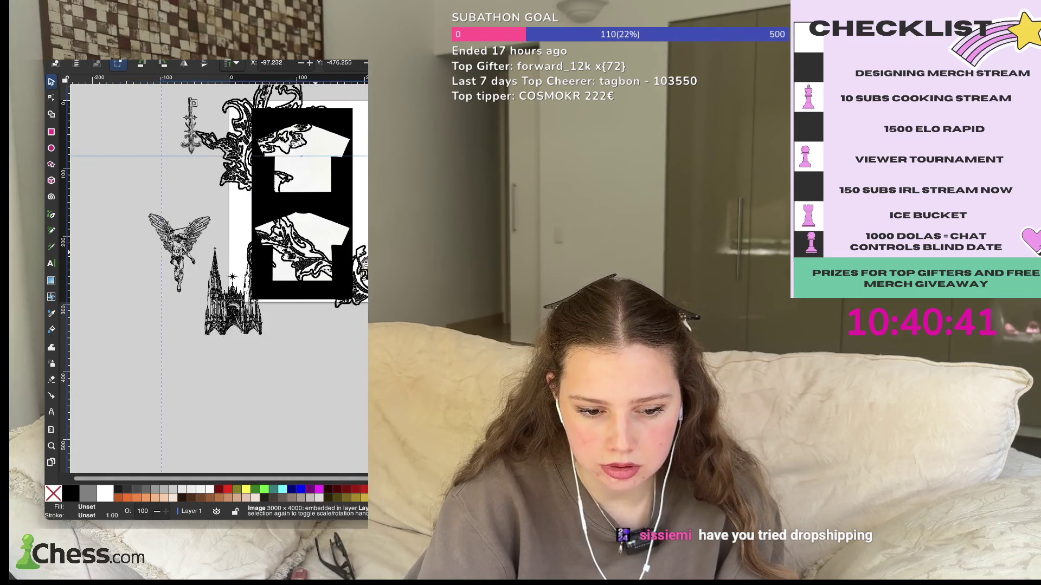
{"action": "left_click", "coordinate": [156, 136]}
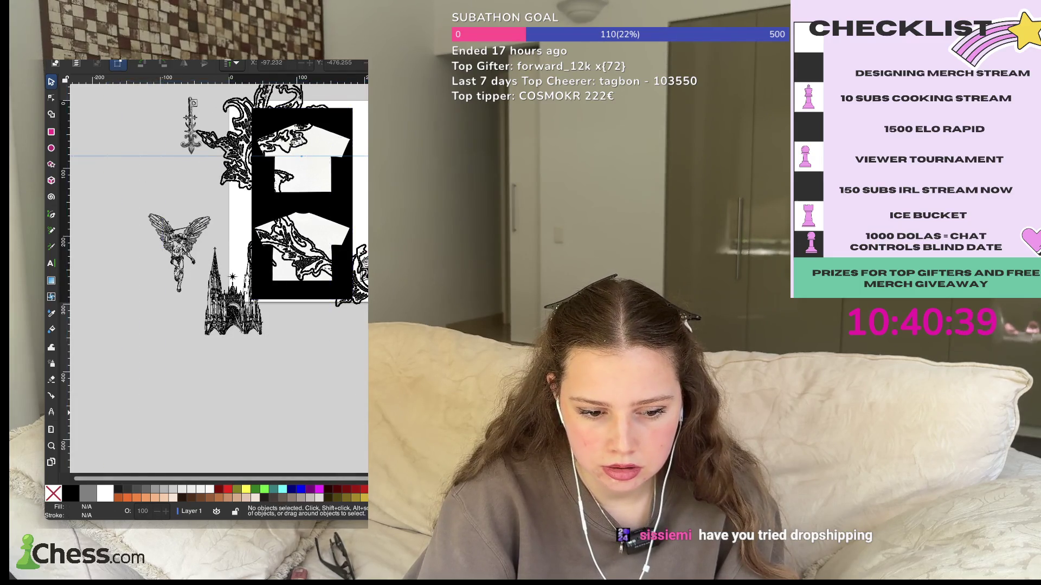
- Move the swirl artwork far below the mockups and shrink it
{"action": "key", "text": "ctrl+a"}
{"action": "left_click_drag", "start_coordinate": [255, 112], "coordinate": [254, 107]}
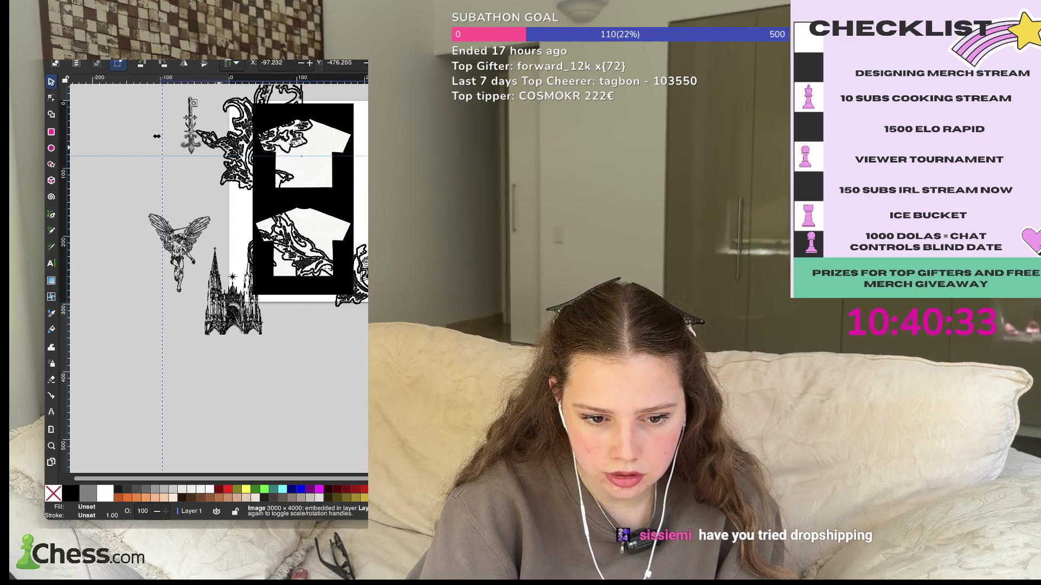
{"action": "left_click_drag", "start_coordinate": [219, 163], "coordinate": [197, 360]}
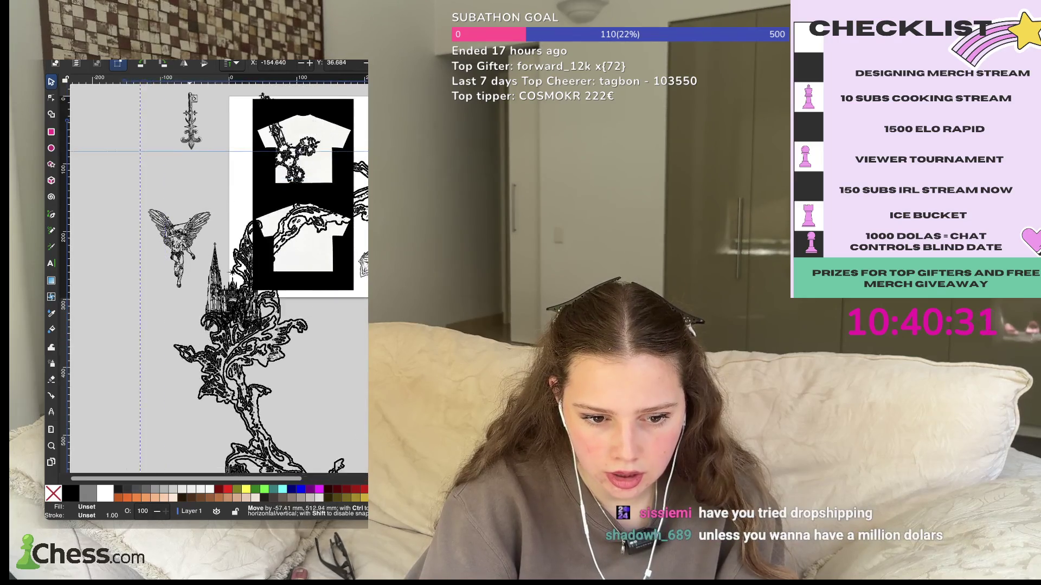
{"action": "left_click_drag", "start_coordinate": [238, 325], "coordinate": [242, 356]}
{"action": "left_click_drag", "start_coordinate": [122, 143], "coordinate": [356, 381]}
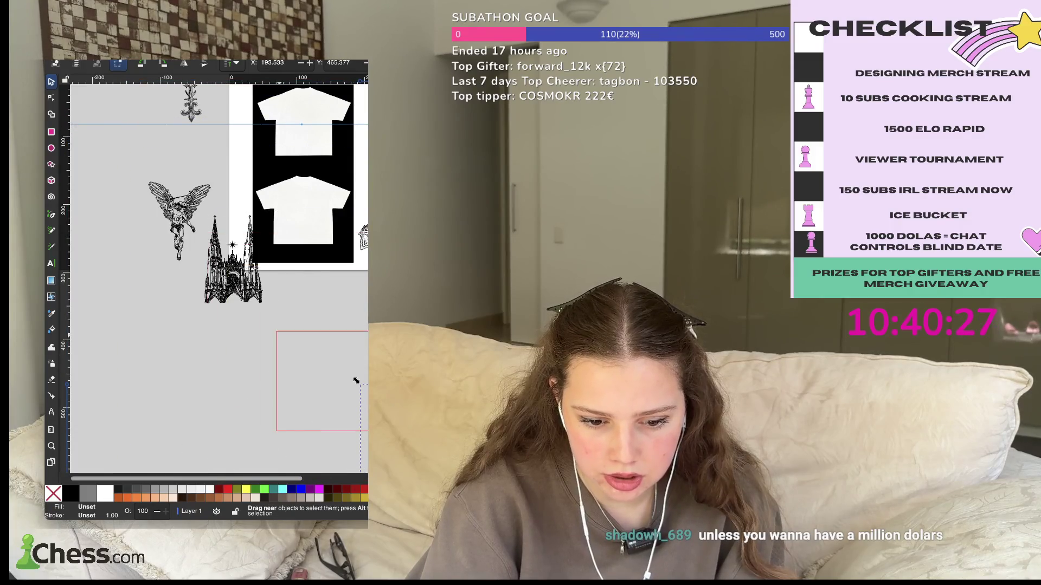
{"action": "key", "text": "Escape"}
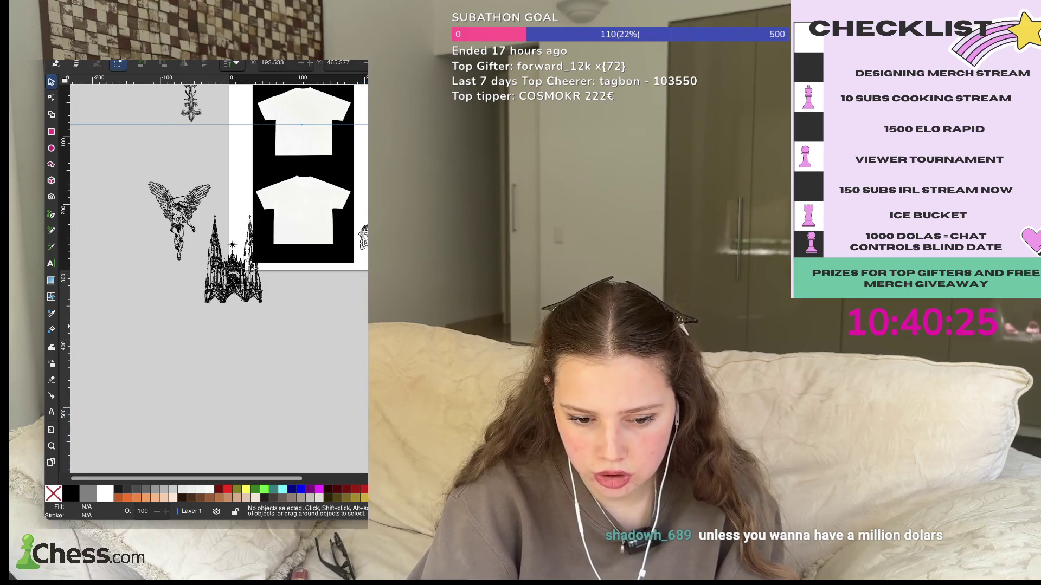
- Resize the ornament ring artwork into a smaller circle
{"action": "left_click", "coordinate": [363, 388]}
{"action": "mouse_move", "coordinate": [356, 381]}
{"action": "left_mouse_down"}
{"action": "mouse_move", "coordinate": [120, 196]}
{"action": "mouse_move", "coordinate": [273, 352]}
{"action": "left_mouse_up"}
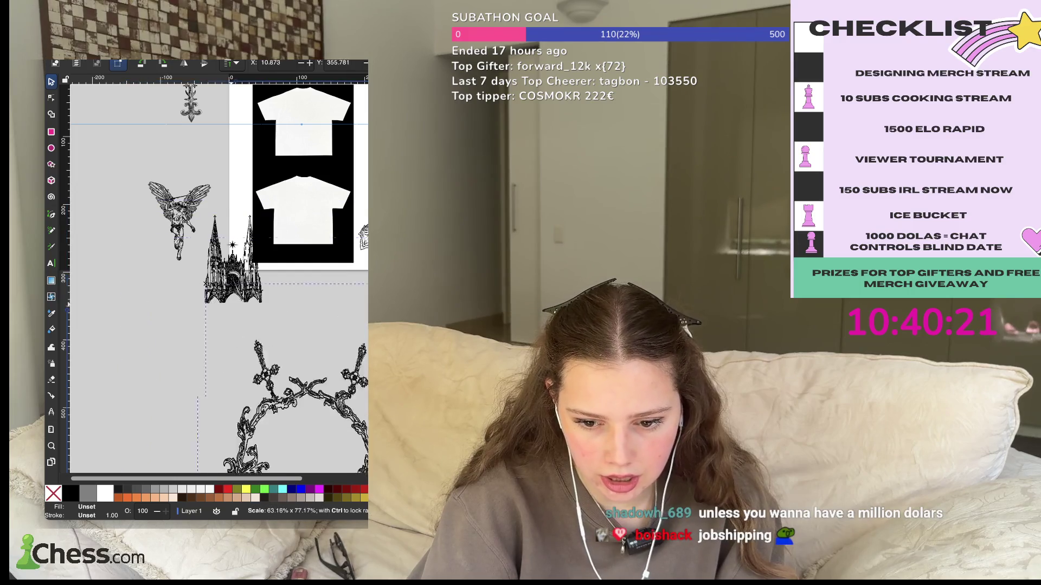
{"action": "left_click_drag", "start_coordinate": [339, 386], "coordinate": [337, 427]}
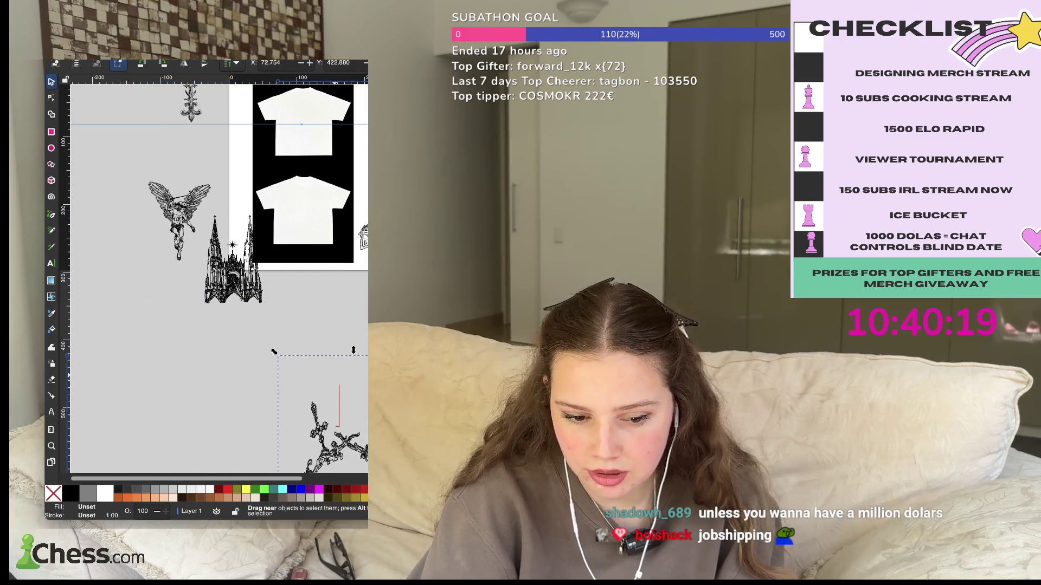
{"action": "key", "text": "Escape"}
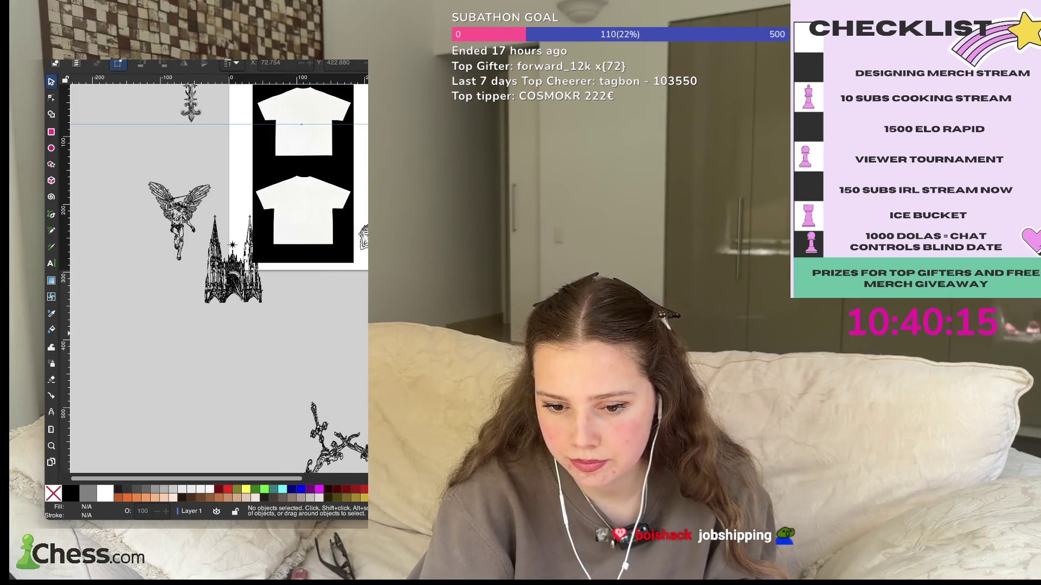
{"action": "mouse_move", "coordinate": [348, 335]}
{"action": "left_mouse_down"}
{"action": "mouse_move", "coordinate": [348, 431]}
{"action": "mouse_move", "coordinate": [333, 293]}
{"action": "left_mouse_up"}
{"action": "key", "text": "Escape"}
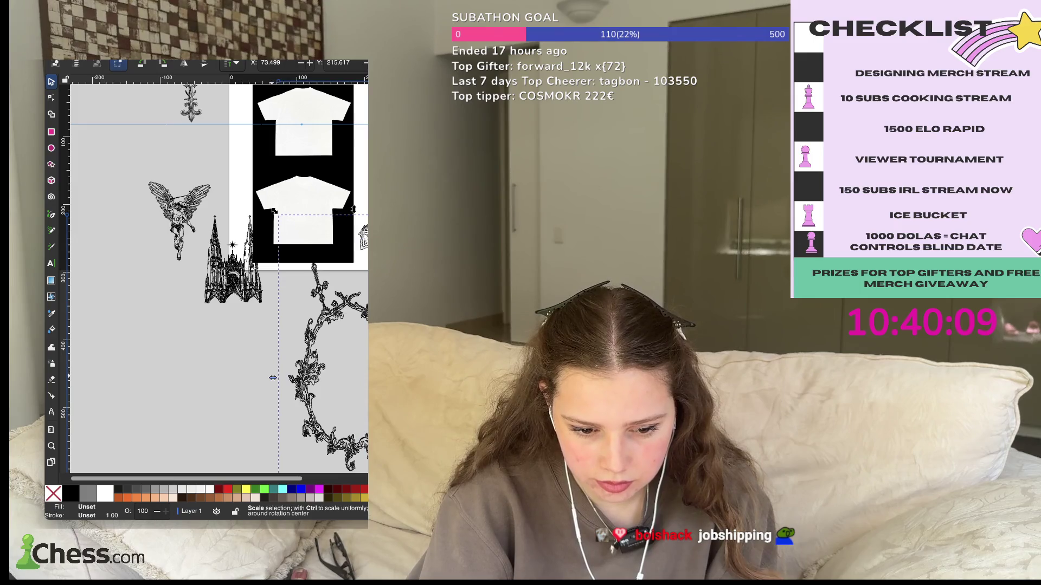
{"action": "left_click_drag", "start_coordinate": [273, 378], "coordinate": [164, 378]}
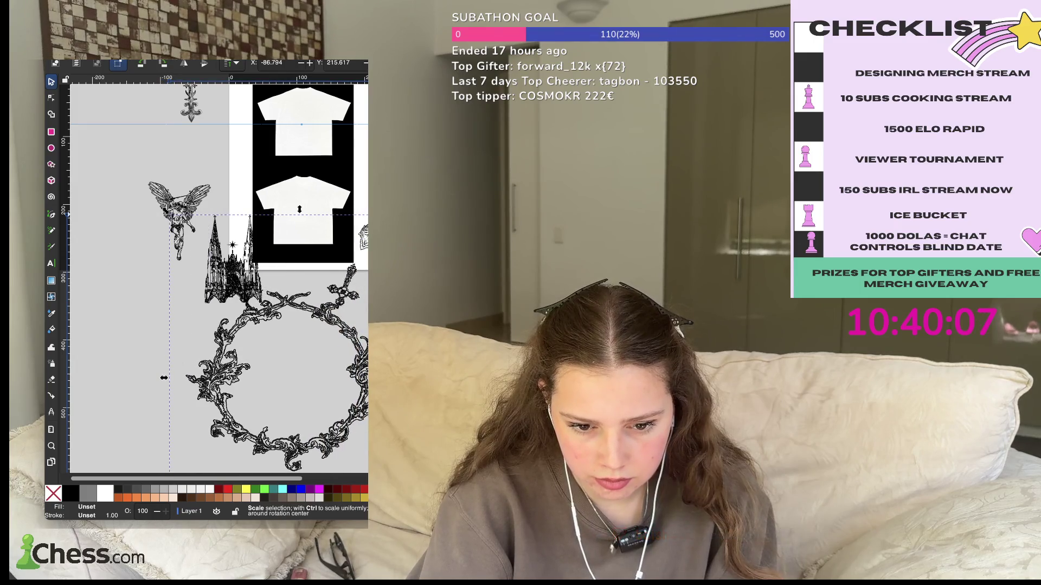
{"action": "left_click_drag", "start_coordinate": [299, 209], "coordinate": [218, 410]}
{"action": "left_click_drag", "start_coordinate": [234, 366], "coordinate": [302, 438]}
{"action": "key", "text": "Escape"}
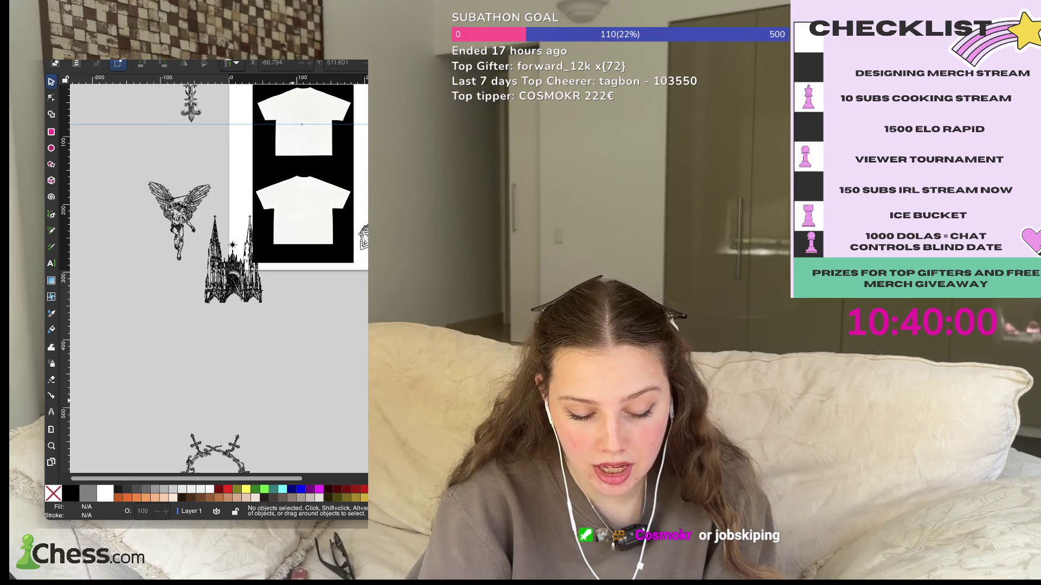
{"action": "key", "text": "Escape"}
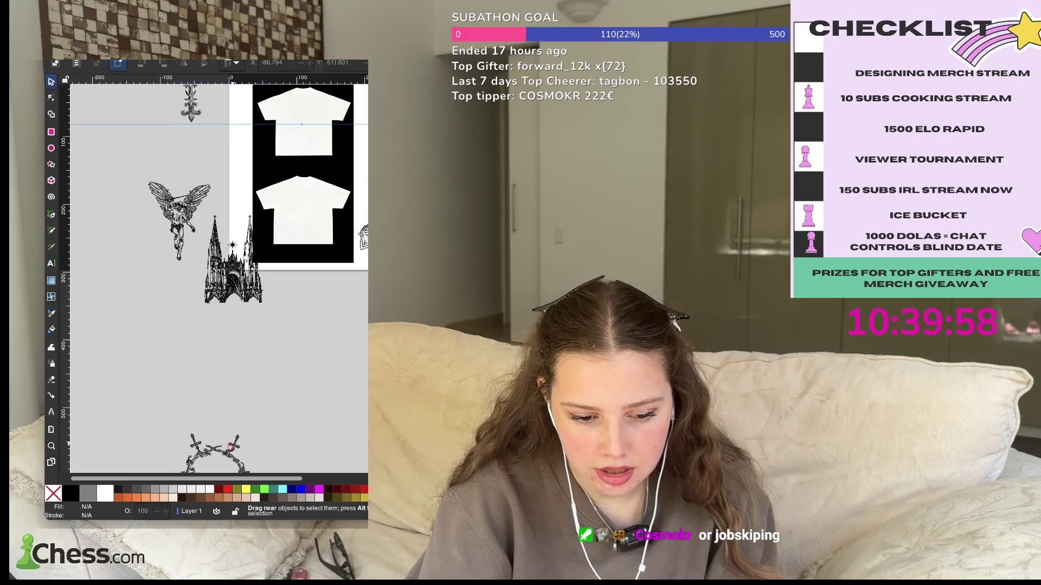
- Shrink the thorn wreath to about half size, keeping it off the lower shirt
{"action": "left_click", "coordinate": [214, 453]}
{"action": "left_click_drag", "start_coordinate": [214, 452], "coordinate": [308, 207]}
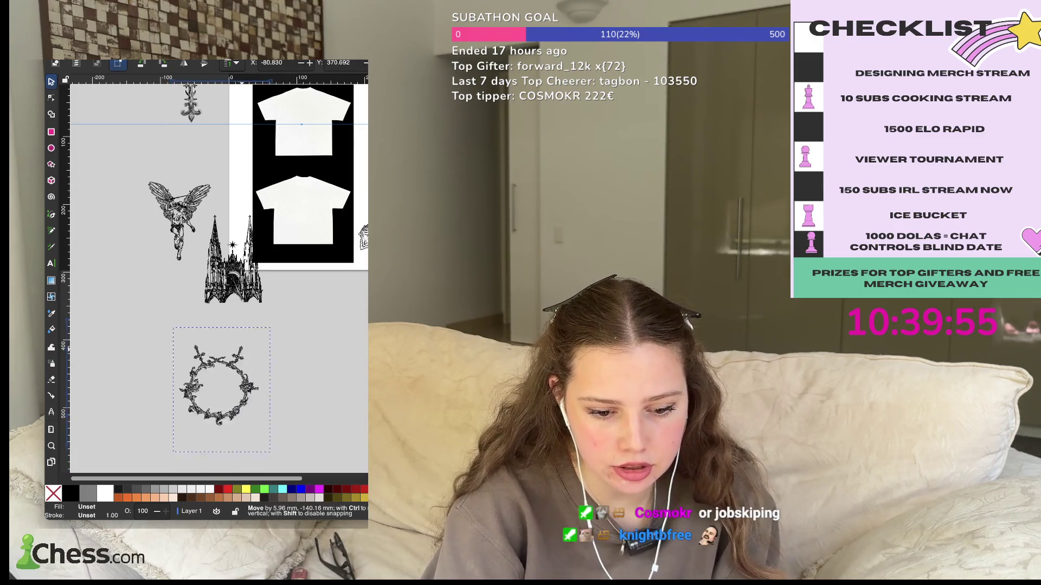
{"action": "key", "text": "Escape"}
{"action": "left_click", "coordinate": [309, 265]}
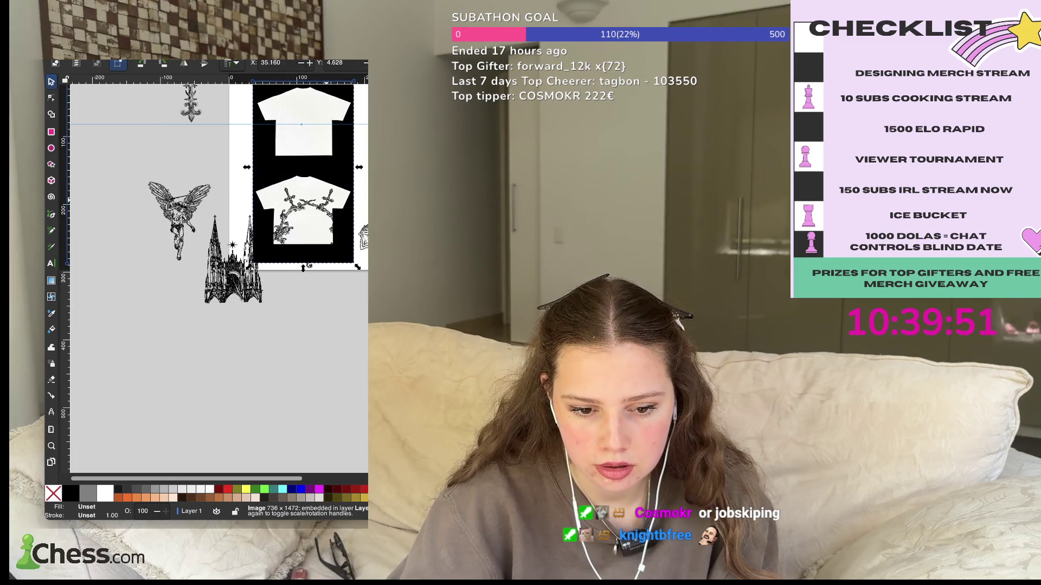
{"action": "left_click_drag", "start_coordinate": [303, 167], "coordinate": [275, 286]}
{"action": "left_click_drag", "start_coordinate": [343, 258], "coordinate": [294, 328]}
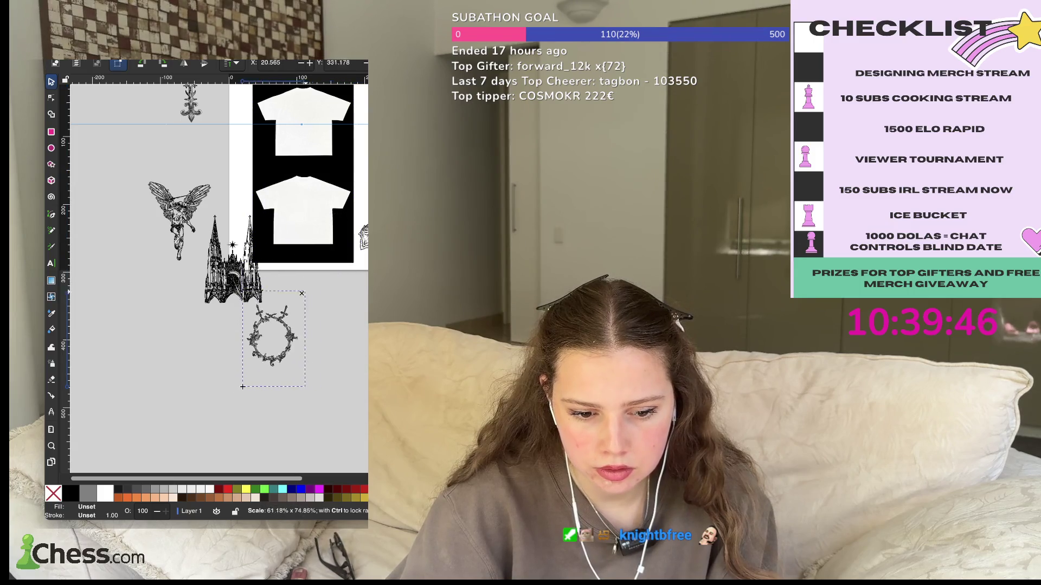
{"action": "left_click_drag", "start_coordinate": [263, 295], "coordinate": [322, 356]}
{"action": "scroll", "coordinate": [323, 357], "scroll_direction": "up", "scroll_amount": 4}
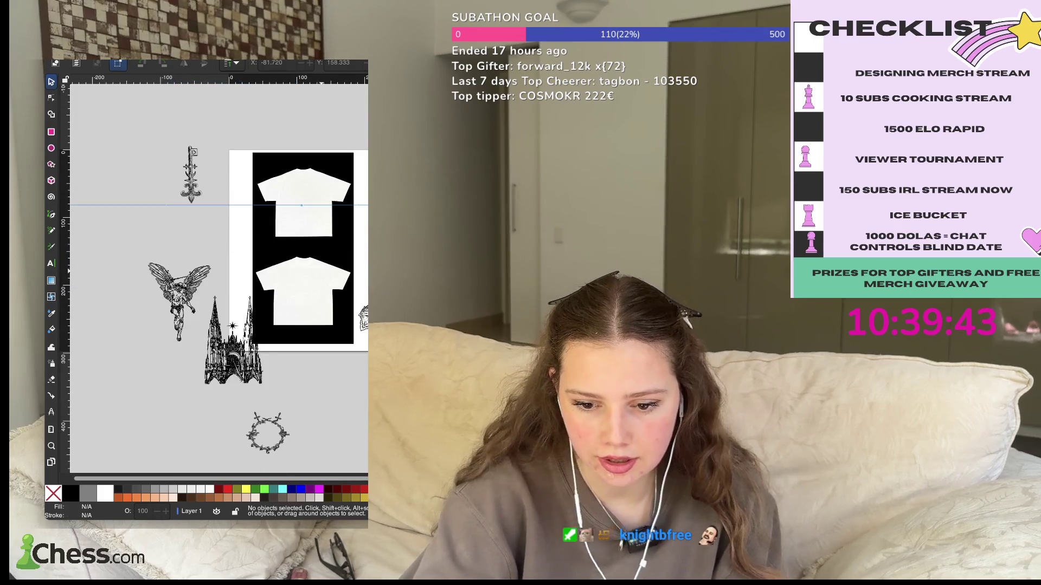
- Resize the cathedral drawing and centre it on the lower T-shirt's front
{"action": "scroll", "coordinate": [307, 251], "scroll_direction": "up", "scroll_amount": 1}
{"action": "left_click", "coordinate": [212, 374]}
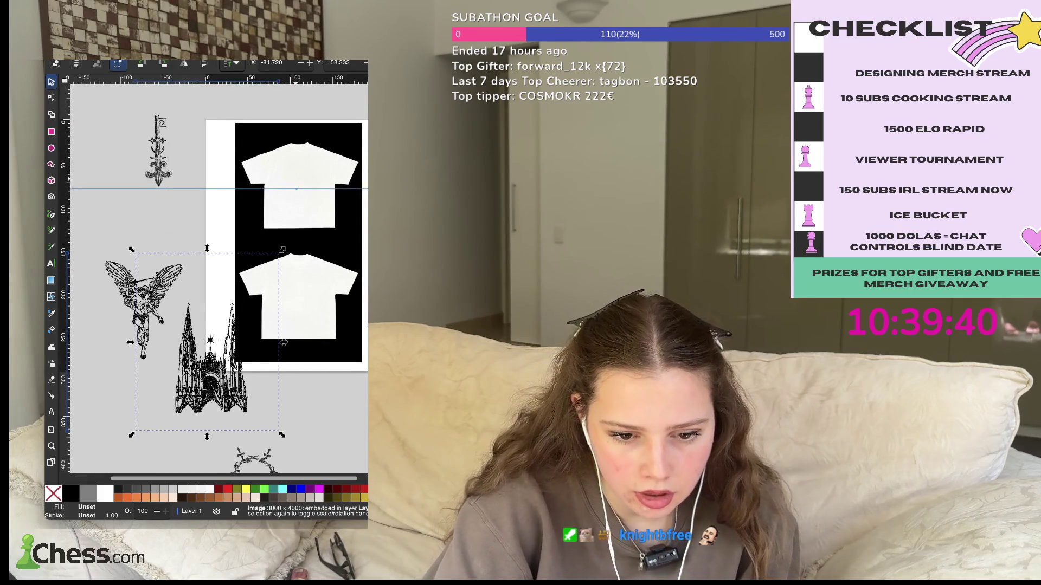
{"action": "mouse_move", "coordinate": [222, 318]}
{"action": "left_mouse_down"}
{"action": "mouse_move", "coordinate": [257, 353]}
{"action": "mouse_move", "coordinate": [274, 352]}
{"action": "mouse_move", "coordinate": [287, 304]}
{"action": "left_mouse_up"}
{"action": "left_click_drag", "start_coordinate": [211, 360], "coordinate": [220, 351]}
{"action": "left_click_drag", "start_coordinate": [354, 183], "coordinate": [292, 250]}
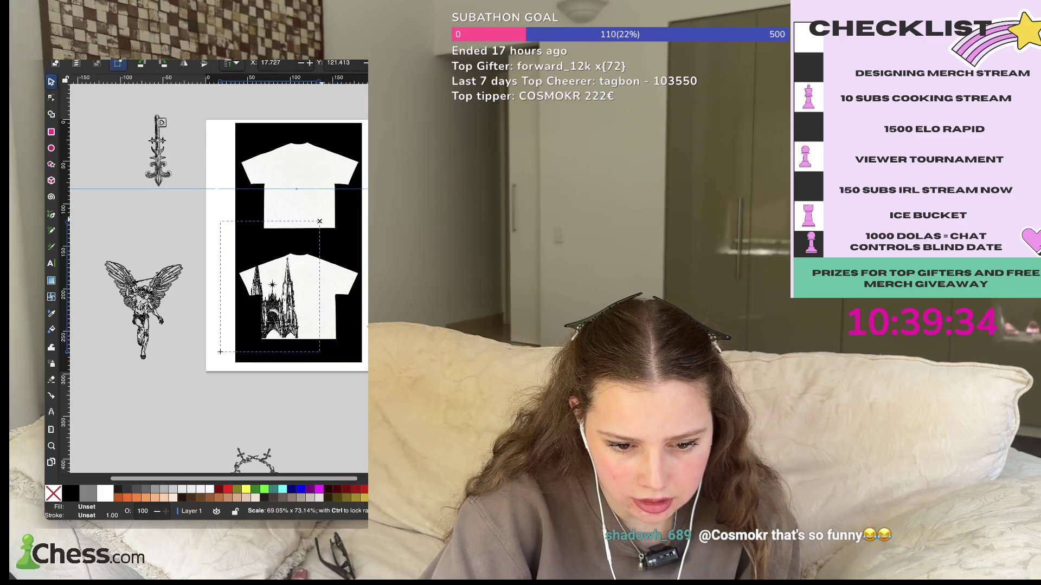
{"action": "left_click_drag", "start_coordinate": [256, 301], "coordinate": [285, 272]}
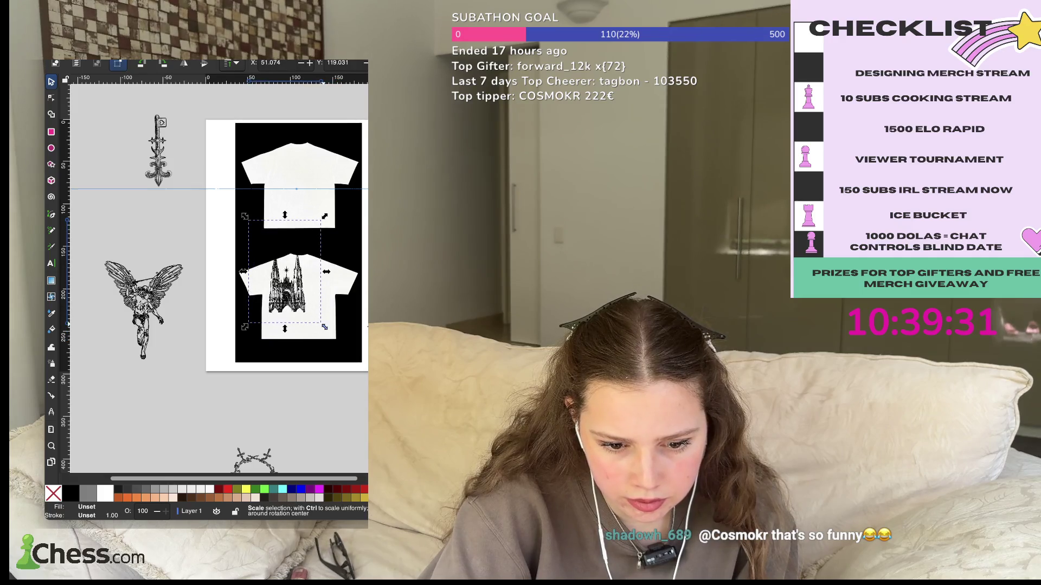
{"action": "left_click_drag", "start_coordinate": [324, 327], "coordinate": [352, 351]}
{"action": "mouse_move", "coordinate": [293, 293]}
{"action": "left_mouse_down"}
{"action": "mouse_move", "coordinate": [280, 265]}
{"action": "mouse_move", "coordinate": [288, 301]}
{"action": "left_mouse_up"}
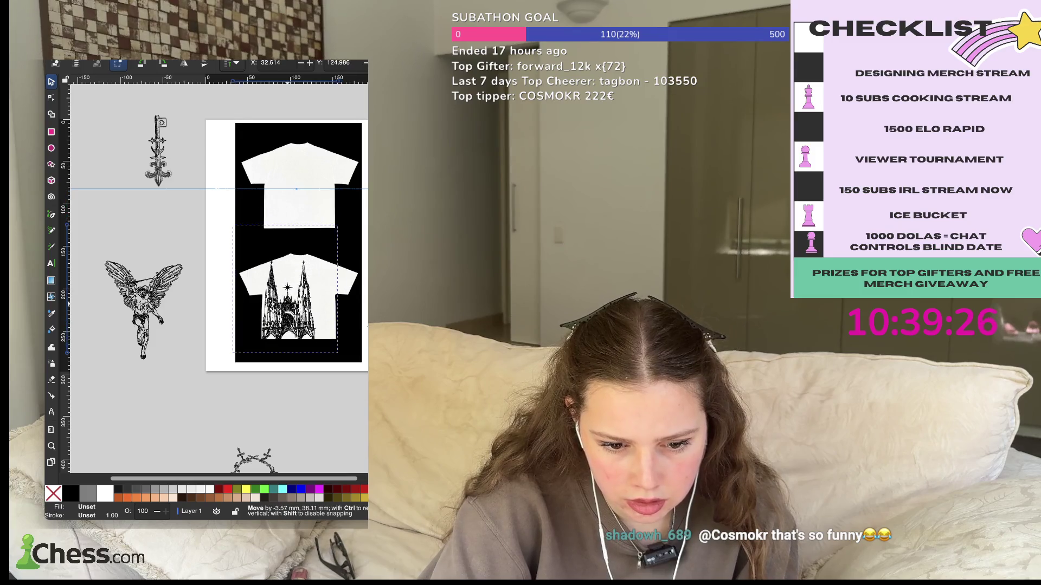
{"action": "left_click", "coordinate": [286, 292]}
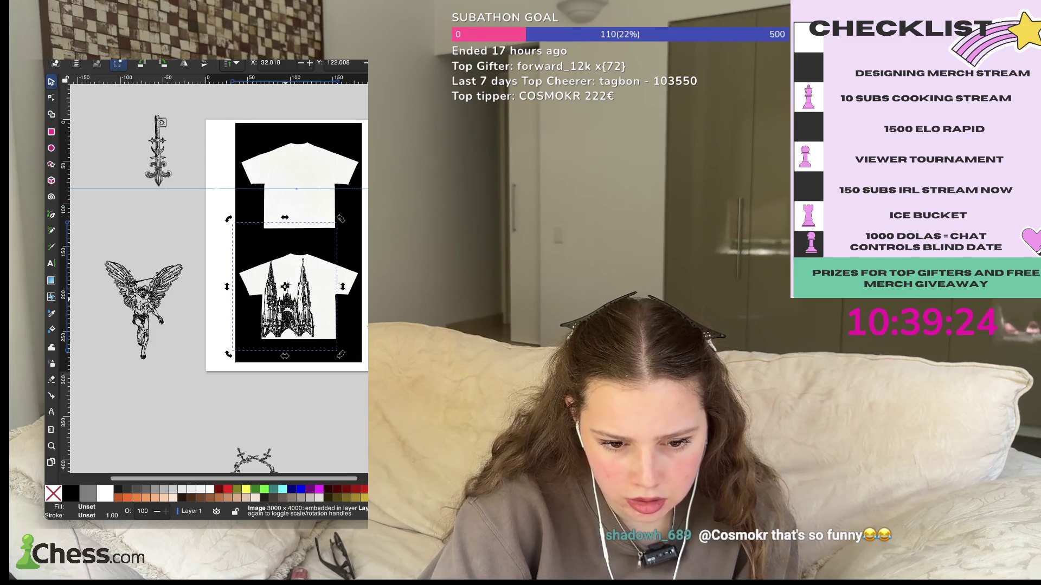
{"action": "key", "text": "Escape"}
{"action": "scroll", "coordinate": [217, 272], "scroll_direction": "down", "scroll_amount": 5}
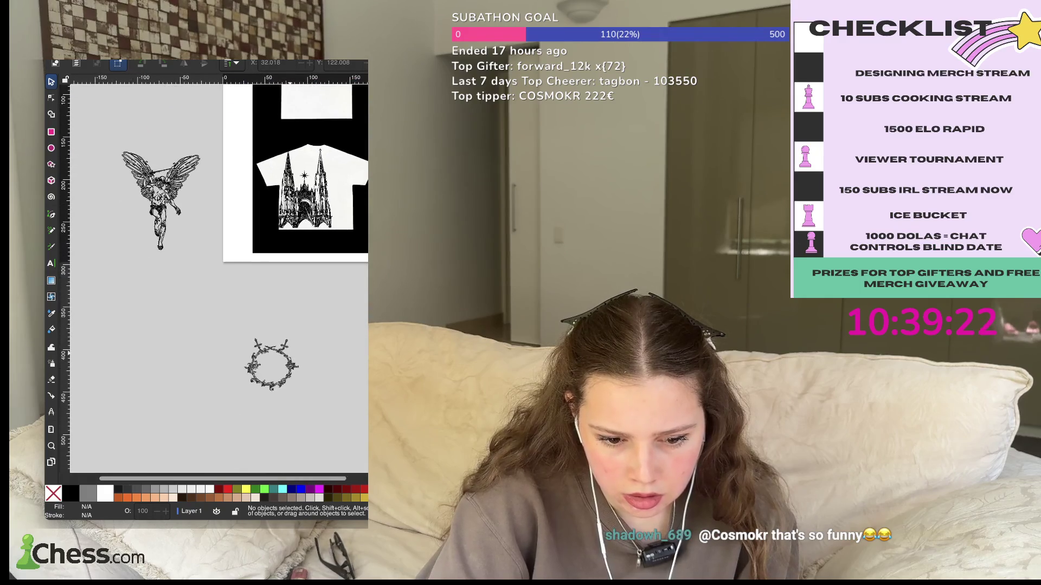
- Move a thorn wreath onto the lower shirt's right shoulder
{"action": "scroll", "coordinate": [217, 271], "scroll_direction": "up", "scroll_amount": 3}
{"action": "left_click", "coordinate": [246, 433]}
{"action": "mouse_move", "coordinate": [262, 360]}
{"action": "left_mouse_down"}
{"action": "mouse_move", "coordinate": [283, 428]}
{"action": "mouse_move", "coordinate": [272, 428]}
{"action": "mouse_move", "coordinate": [327, 236]}
{"action": "left_mouse_up"}
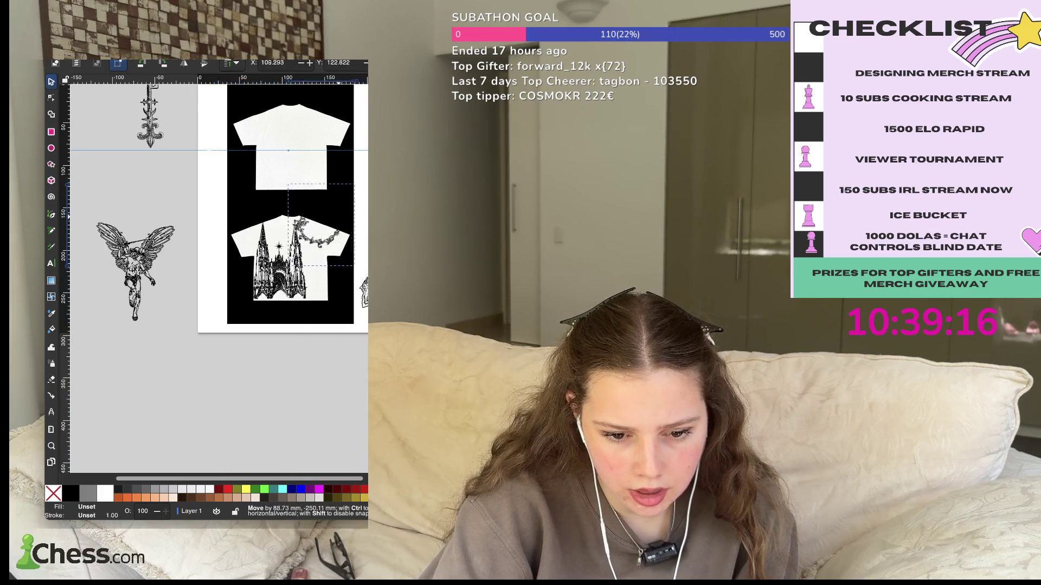
{"action": "scroll", "coordinate": [217, 271], "scroll_direction": "up", "scroll_amount": 5}
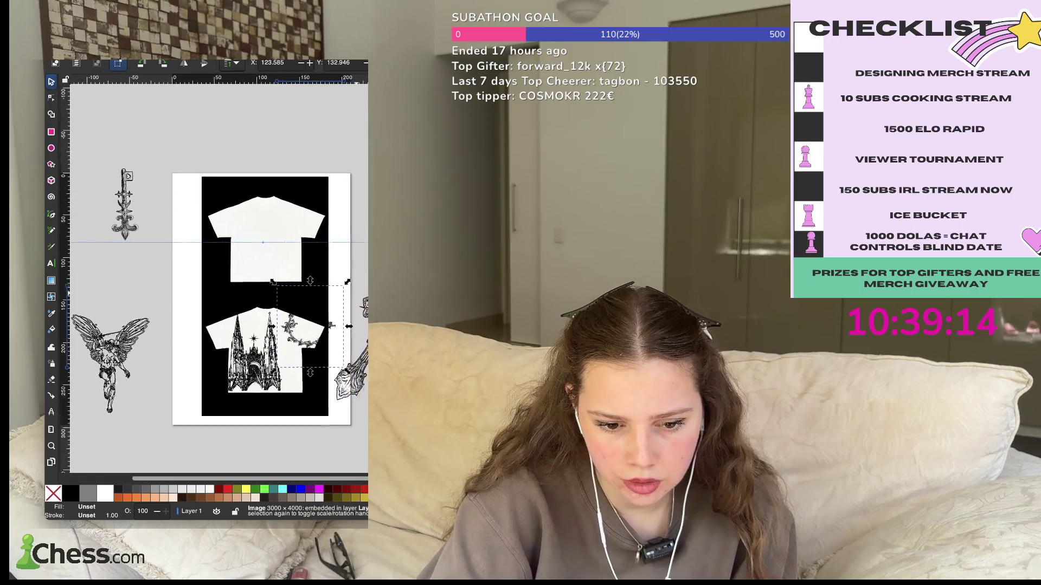
{"action": "left_click_drag", "start_coordinate": [296, 299], "coordinate": [319, 248]}
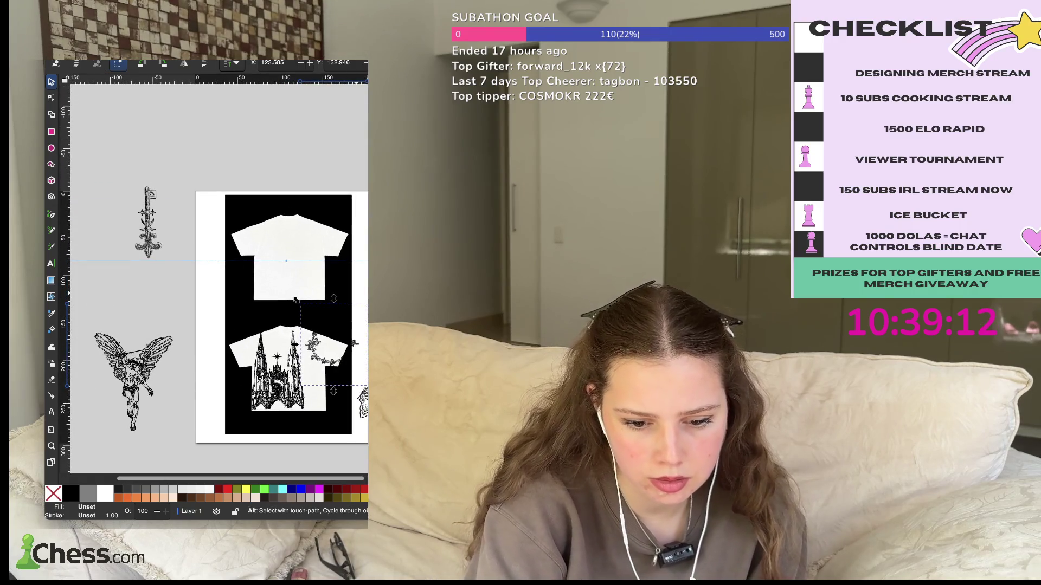
{"action": "key", "text": "Escape"}
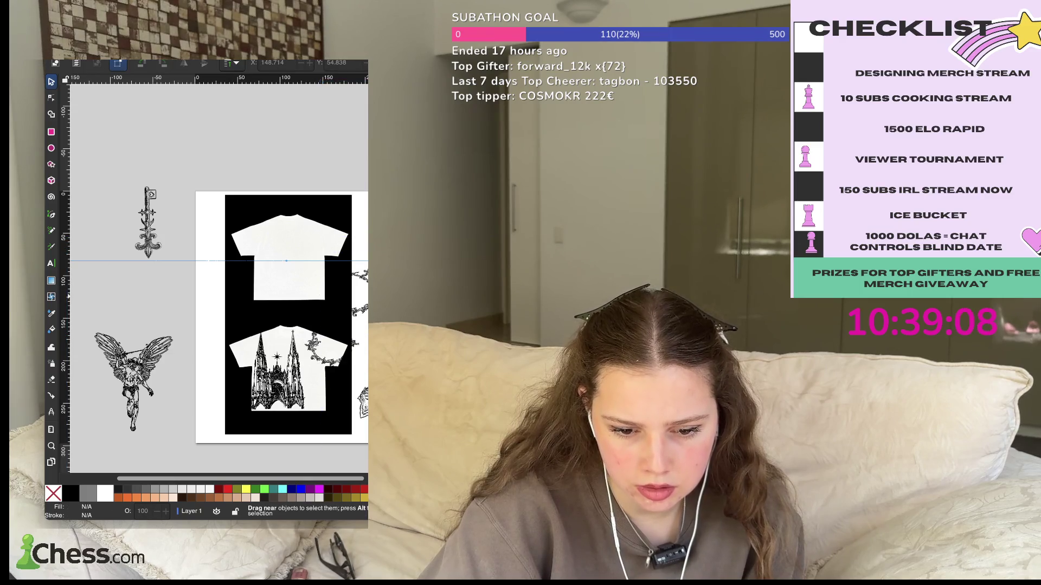
- Place another thorn wreath on the top shirt's lower right
{"action": "left_click_drag", "start_coordinate": [331, 380], "coordinate": [347, 282]}
{"action": "key", "text": "Escape"}
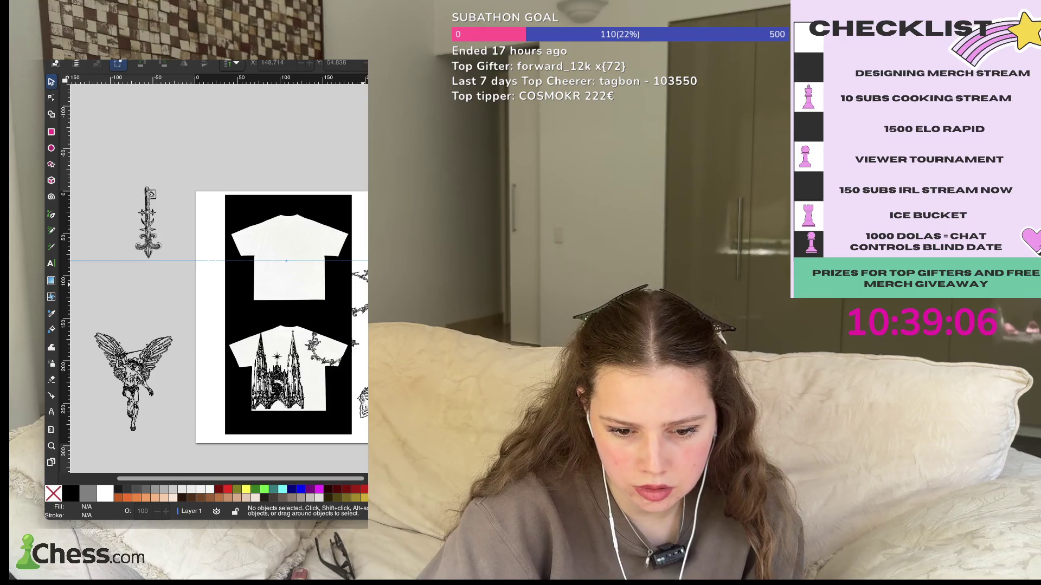
{"action": "left_click", "coordinate": [327, 257]}
{"action": "mouse_move", "coordinate": [327, 256]}
{"action": "left_mouse_down"}
{"action": "mouse_move", "coordinate": [327, 245]}
{"action": "mouse_move", "coordinate": [282, 242]}
{"action": "left_mouse_up"}
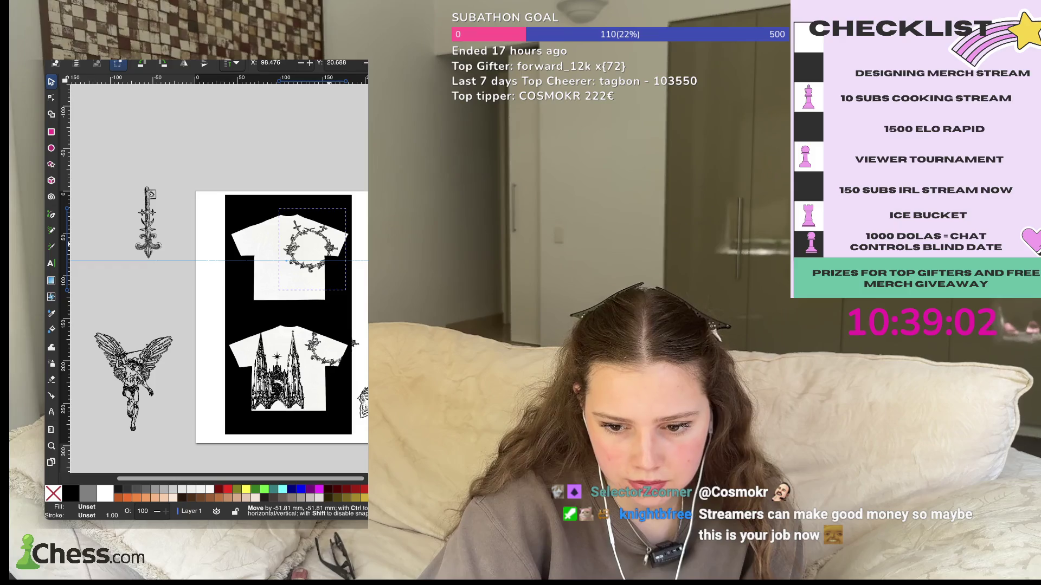
{"action": "left_click_drag", "start_coordinate": [282, 242], "coordinate": [290, 284]}
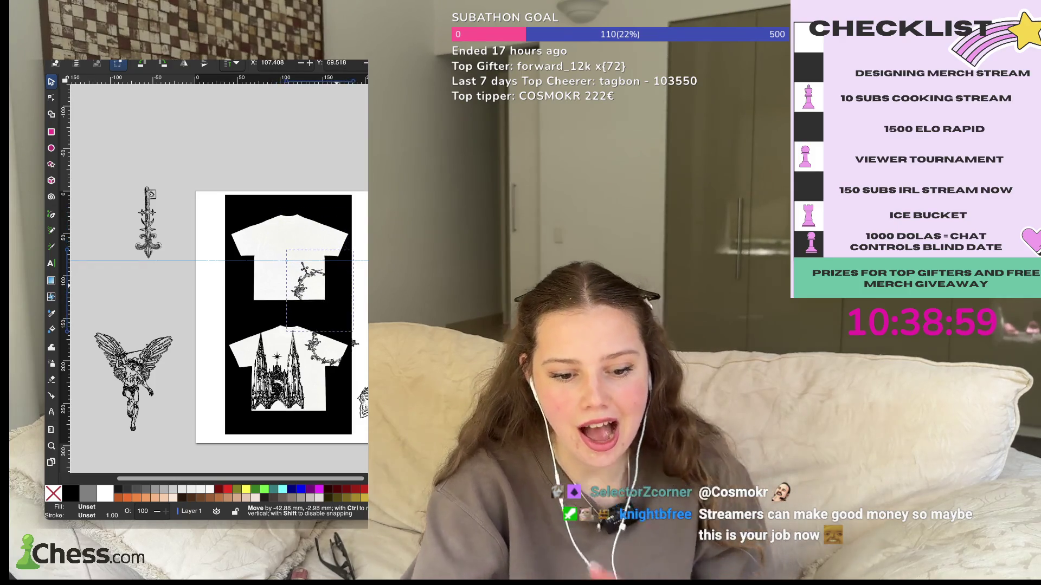
{"action": "left_click", "coordinate": [331, 347]}
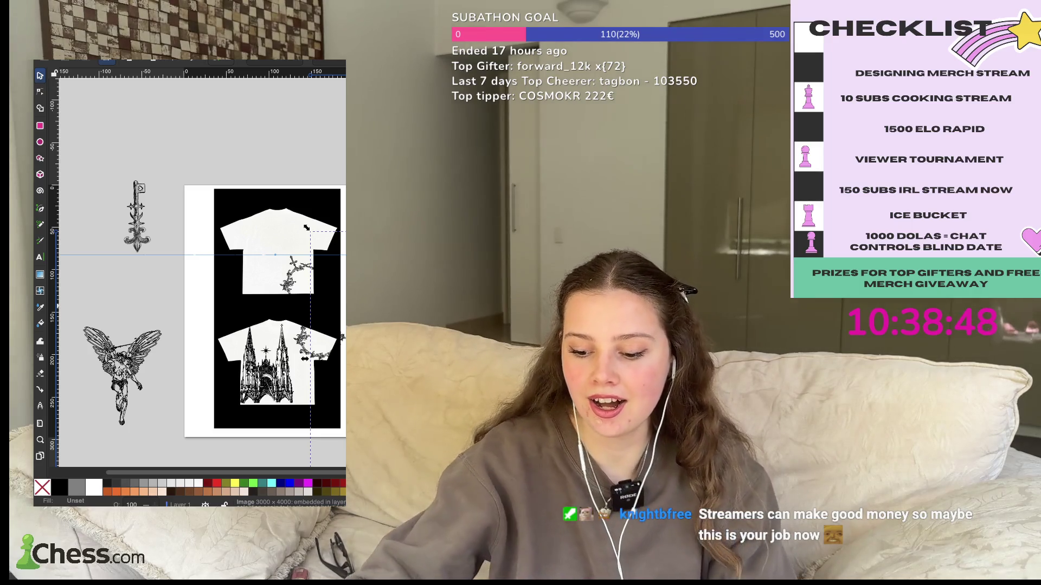
- Move the sword image onto the top T-shirt
{"action": "key", "text": "Escape"}
{"action": "key", "text": "Tab"}
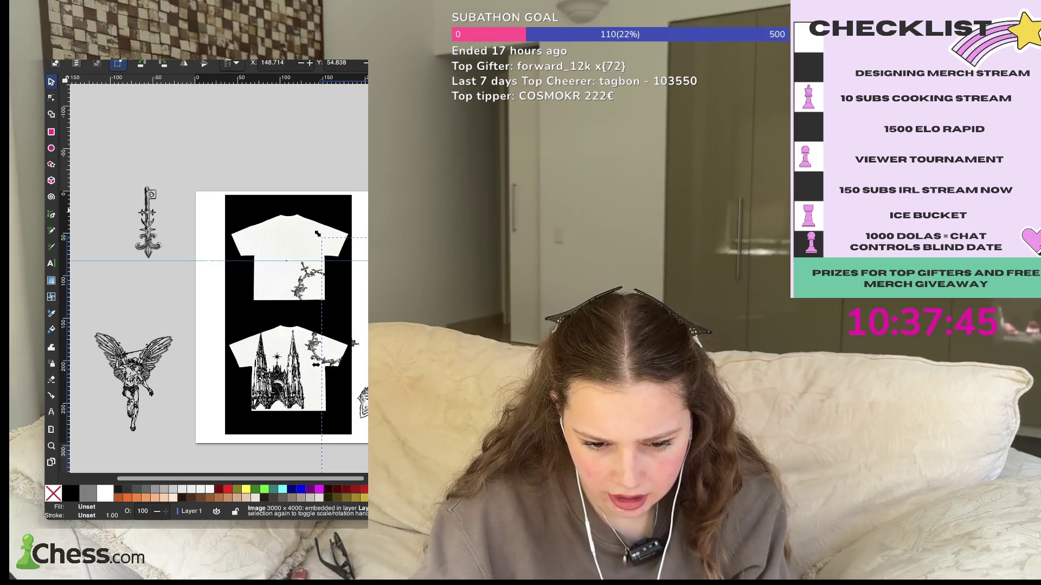
{"action": "mouse_move", "coordinate": [355, 344]}
{"action": "left_mouse_down"}
{"action": "mouse_move", "coordinate": [256, 214]}
{"action": "mouse_move", "coordinate": [252, 341]}
{"action": "left_mouse_up"}
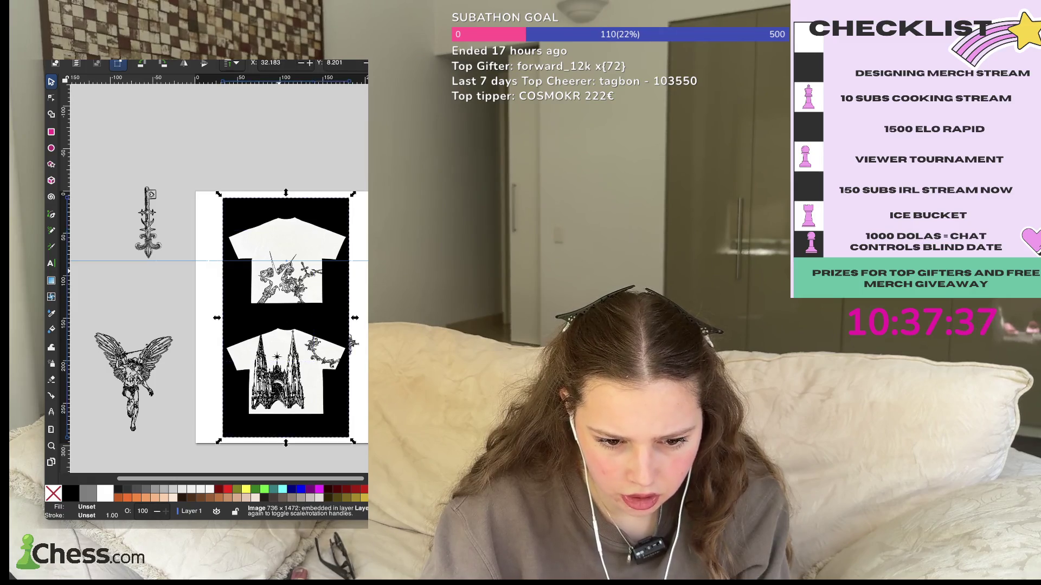
{"action": "left_click", "coordinate": [252, 341]}
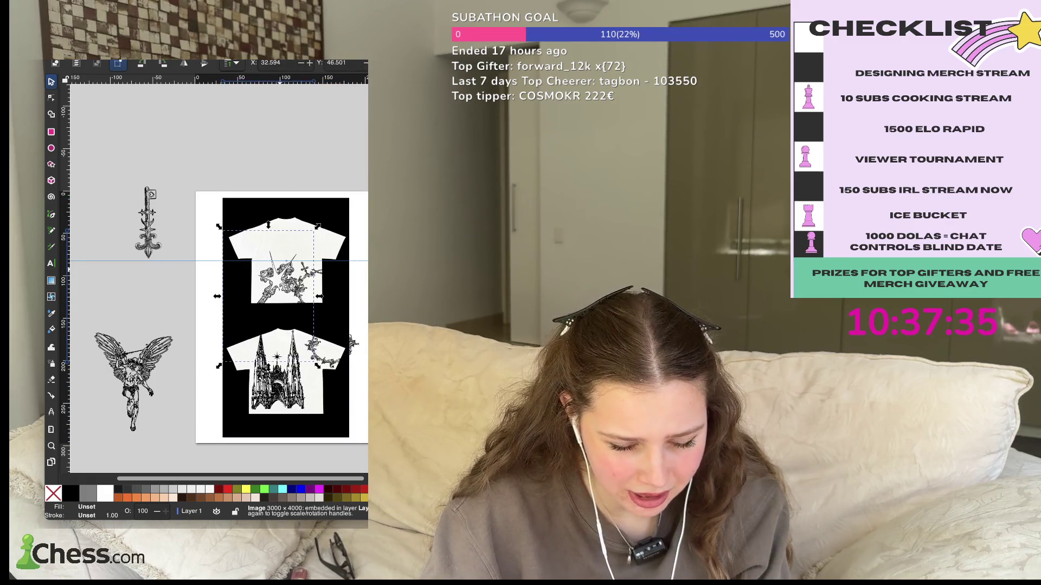
{"action": "key", "text": "ctrl+z"}
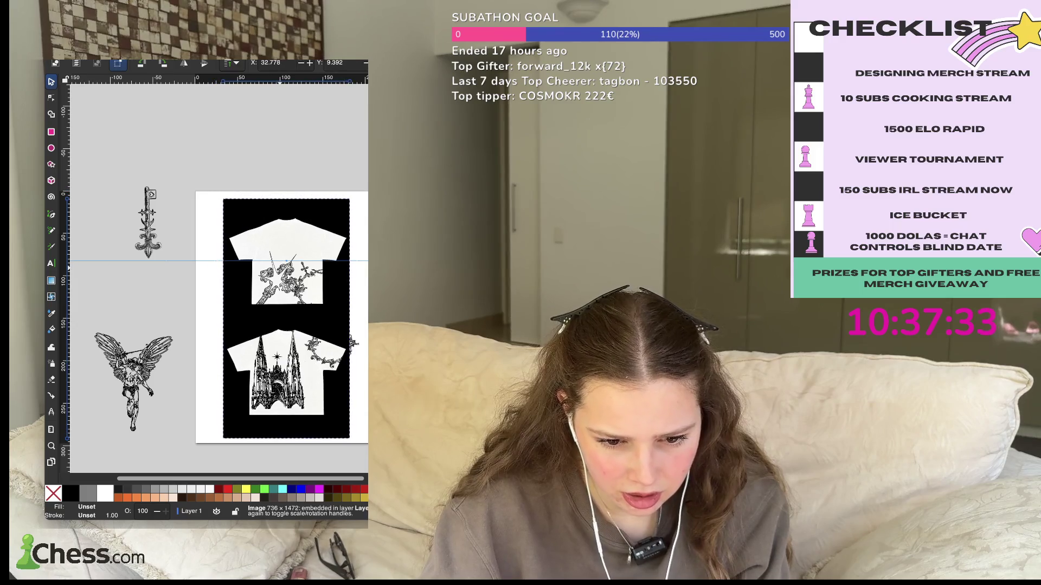
{"action": "left_click", "coordinate": [286, 319]}
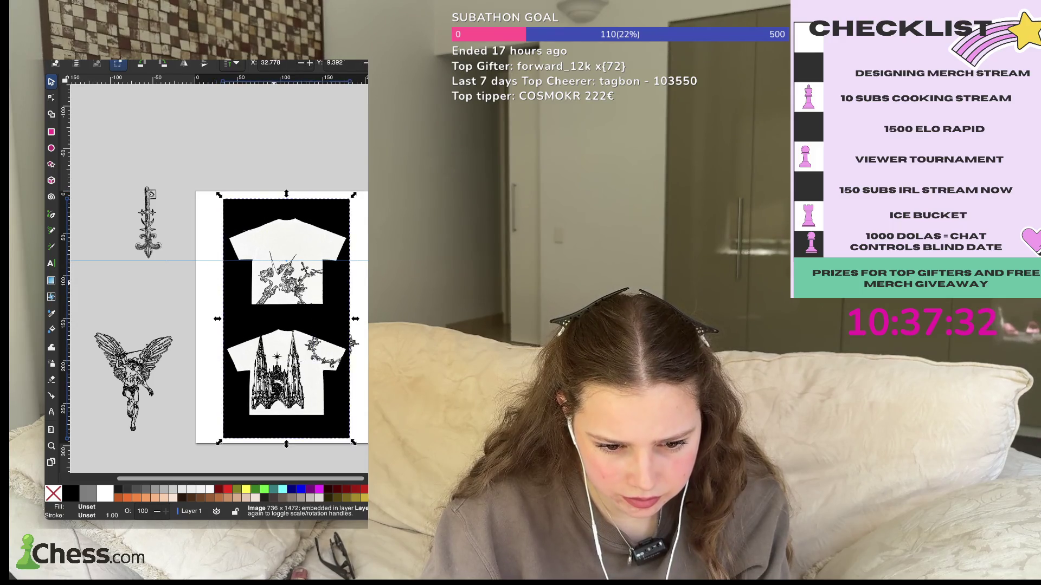
{"action": "left_click", "coordinate": [286, 319]}
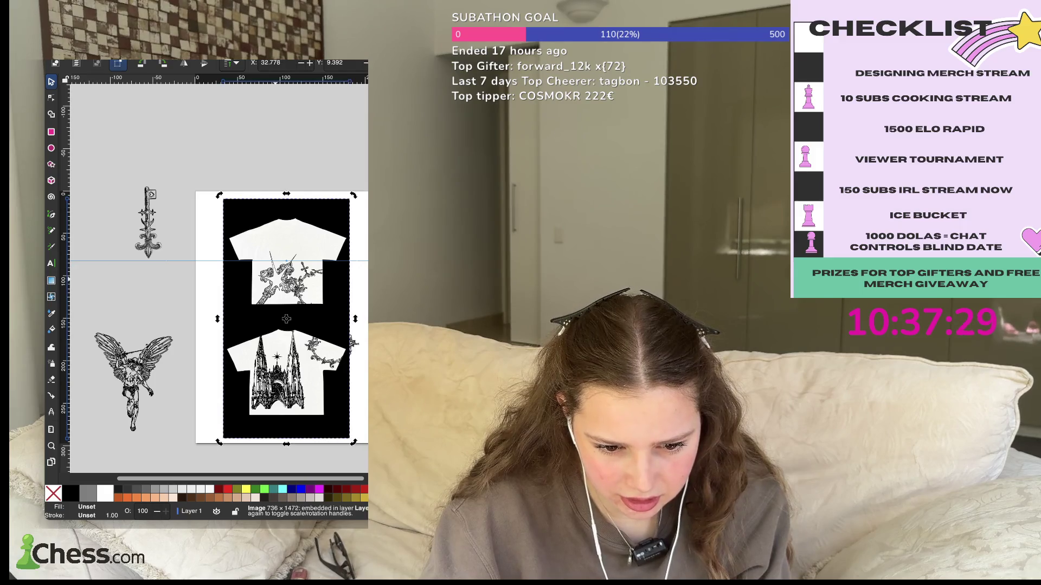
{"action": "key", "text": "Escape"}
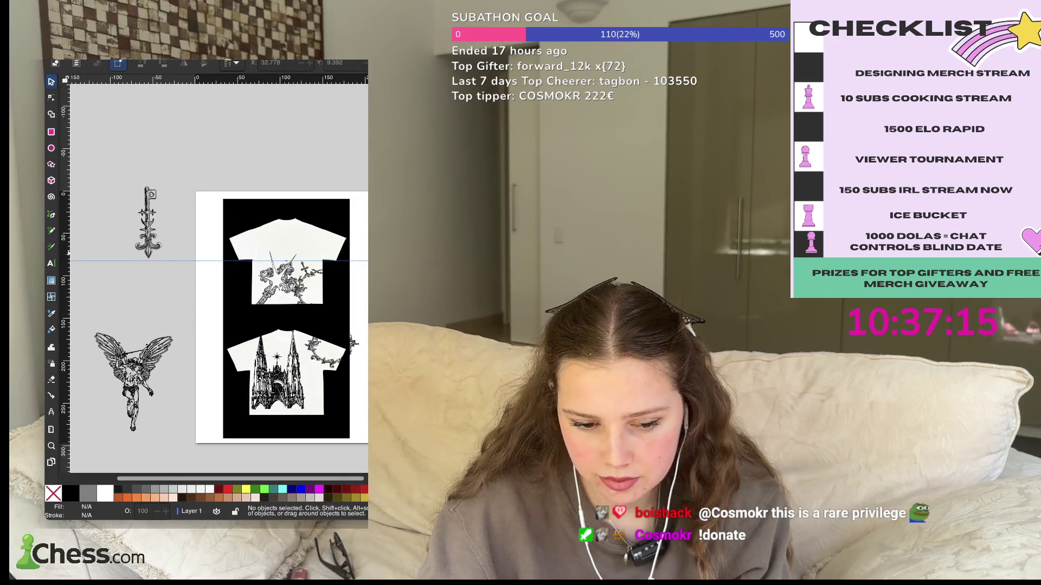
- Shift the sword art up and left, next to the thorn vine
{"action": "left_click", "coordinate": [225, 233]}
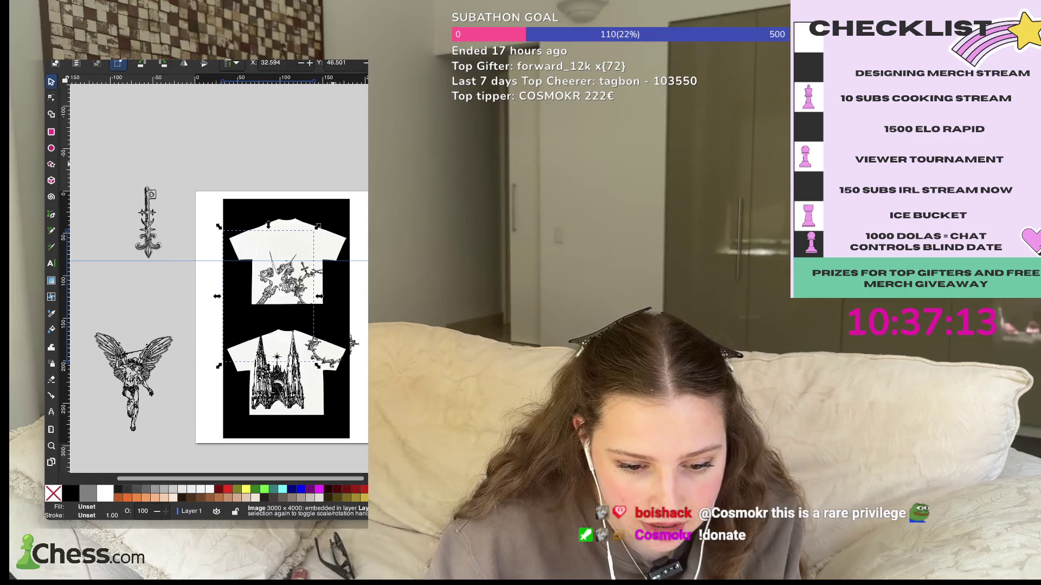
{"action": "left_click_drag", "start_coordinate": [268, 266], "coordinate": [258, 249]}
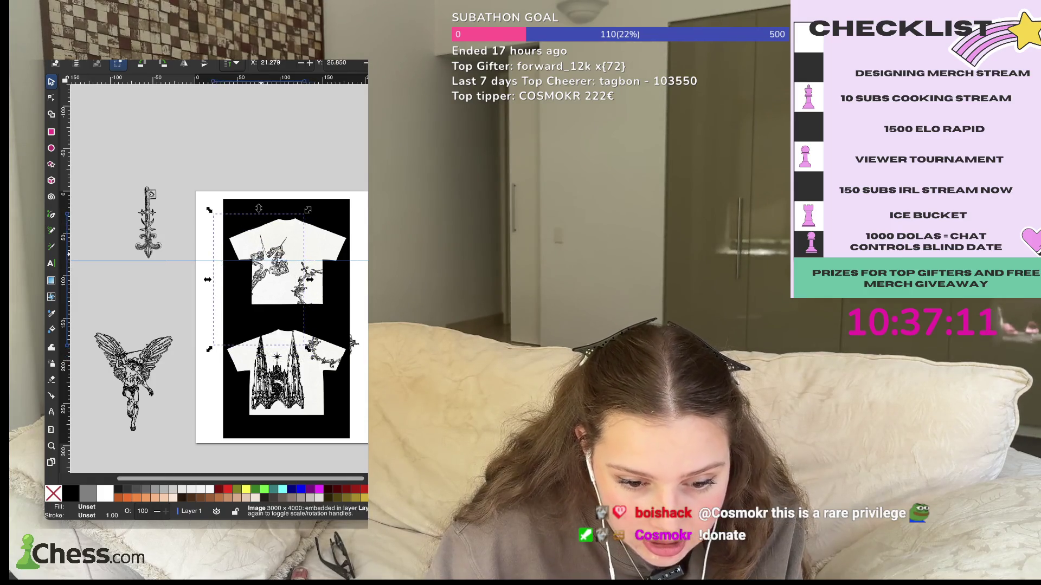
{"action": "key", "text": "Escape"}
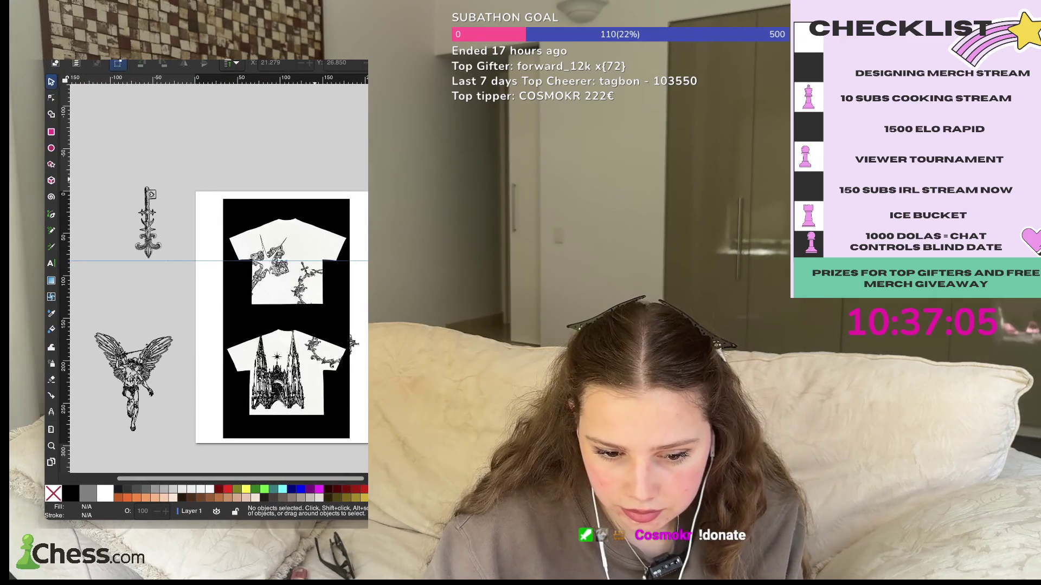
{"action": "left_click", "coordinate": [301, 288]}
{"action": "key", "text": "Escape"}
- Scroll down from the star-design shirt until the cathedral-print shirt is fully visible
{"action": "scroll", "coordinate": [288, 263], "scroll_direction": "up", "scroll_amount": 4, "text": "ctrl"}
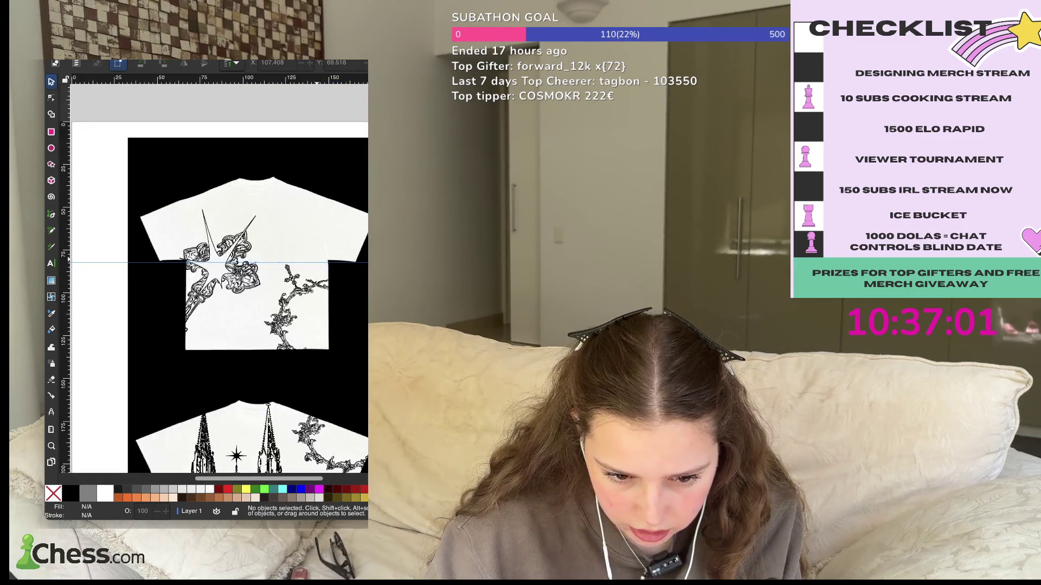
{"action": "scroll", "coordinate": [287, 263], "scroll_direction": "down", "scroll_amount": 1}
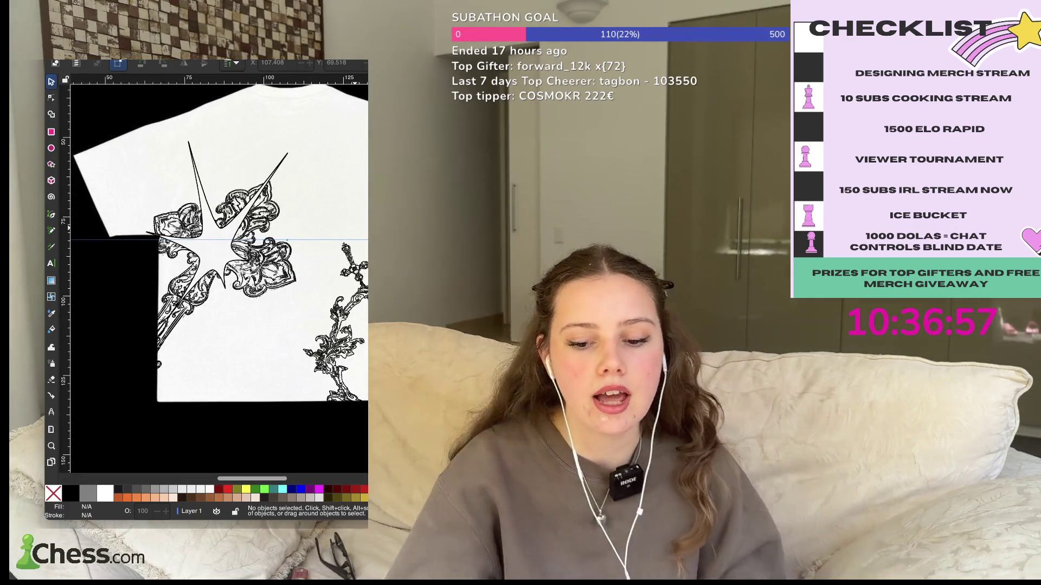
{"action": "left_click", "coordinate": [229, 131]}
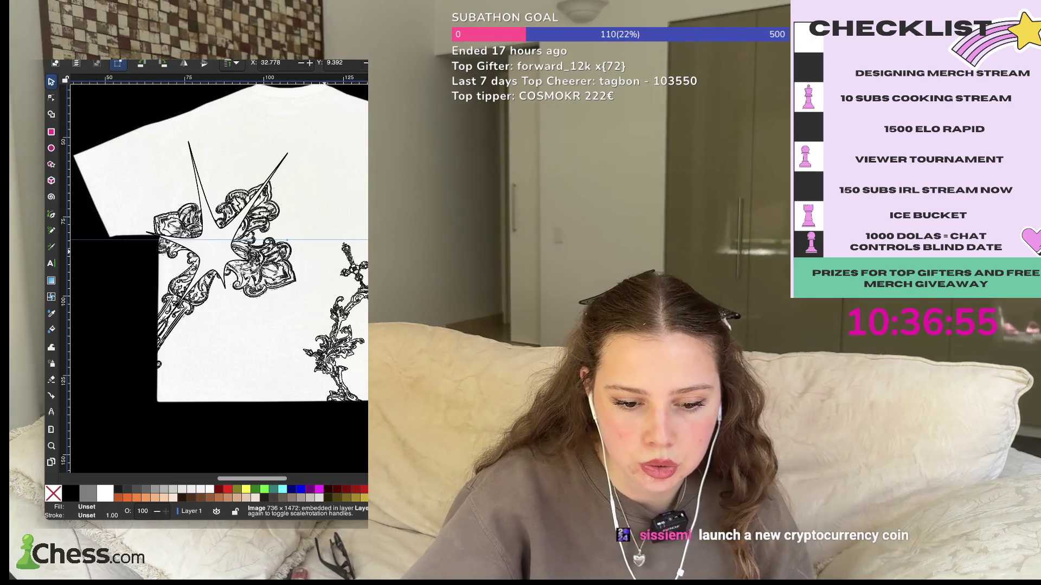
{"action": "scroll", "coordinate": [287, 351], "scroll_direction": "up", "scroll_amount": 3}
{"action": "scroll", "coordinate": [287, 351], "scroll_direction": "down", "scroll_amount": 3}
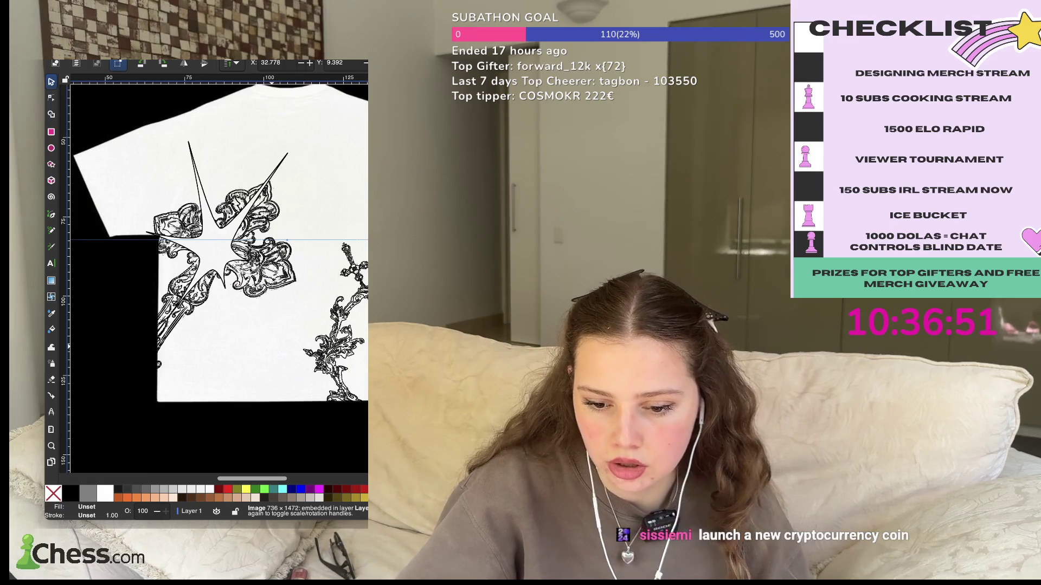
{"action": "scroll", "coordinate": [219, 279], "scroll_direction": "down", "scroll_amount": 4}
{"action": "scroll", "coordinate": [219, 279], "scroll_direction": "down", "scroll_amount": 3}
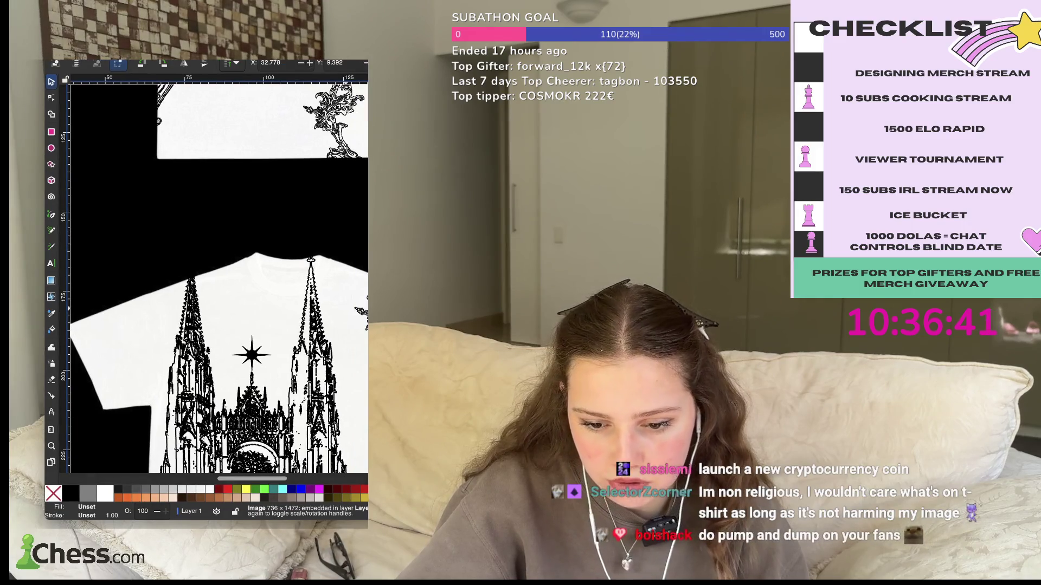
{"action": "scroll", "coordinate": [217, 276], "scroll_direction": "down", "scroll_amount": 3}
{"action": "scroll", "coordinate": [217, 276], "scroll_direction": "down", "scroll_amount": 2}
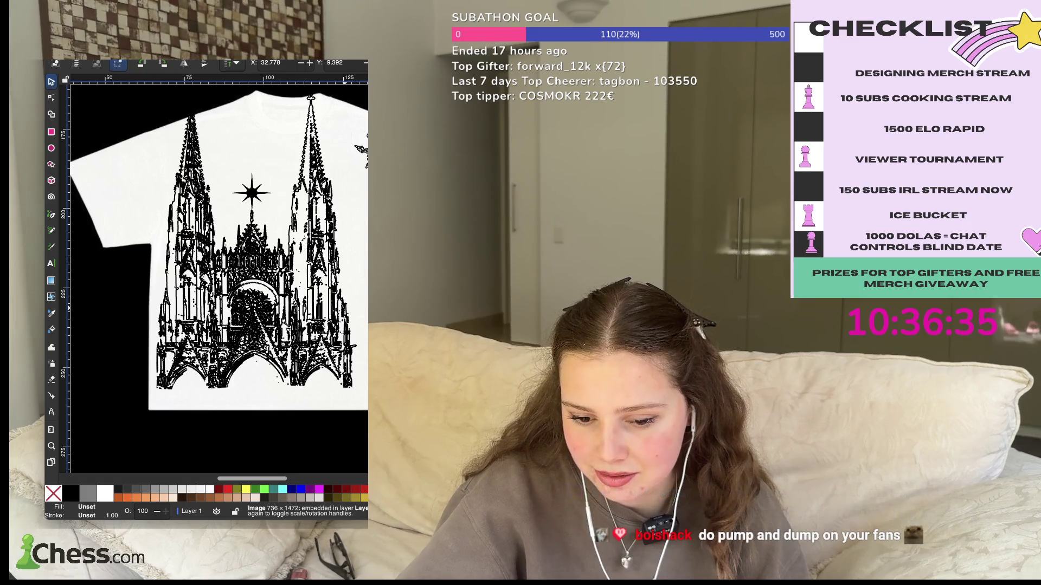
{"action": "scroll", "coordinate": [217, 276], "scroll_direction": "up", "scroll_amount": 2}
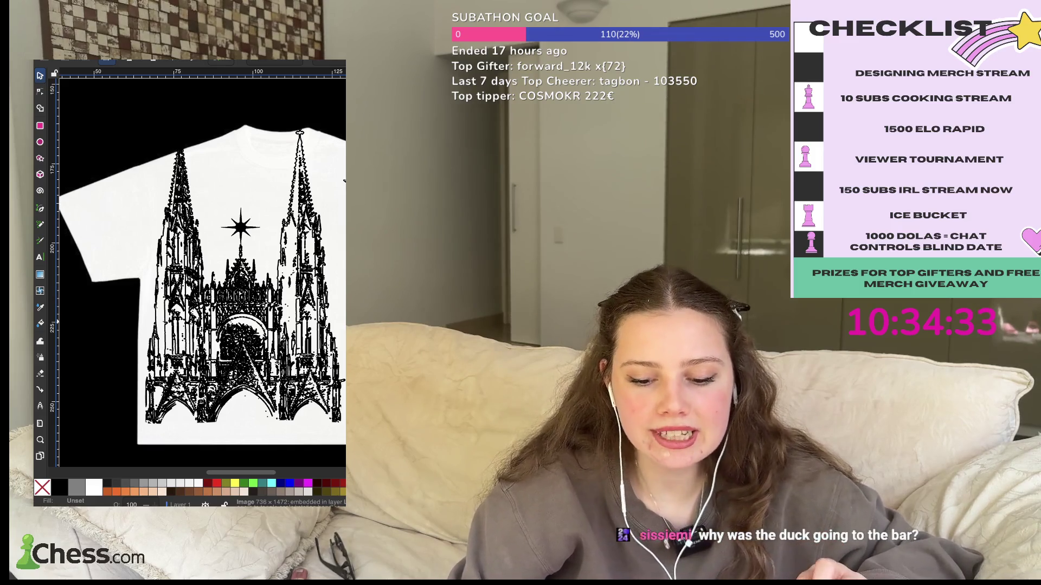
- Scroll the canvas from the star-design shirt down to the cathedral t-shirt mockup
{"action": "scroll", "coordinate": [200, 271], "scroll_direction": "down", "scroll_amount": 5}
{"action": "scroll", "coordinate": [200, 271], "scroll_direction": "up", "scroll_amount": 5}
{"action": "scroll", "coordinate": [200, 271], "scroll_direction": "up", "scroll_amount": 5}
{"action": "scroll", "coordinate": [201, 271], "scroll_direction": "up", "scroll_amount": 2}
{"action": "scroll", "coordinate": [200, 271], "scroll_direction": "down", "scroll_amount": 2}
{"action": "scroll", "coordinate": [200, 271], "scroll_direction": "down", "scroll_amount": 5}
{"action": "scroll", "coordinate": [200, 271], "scroll_direction": "down", "scroll_amount": 2}
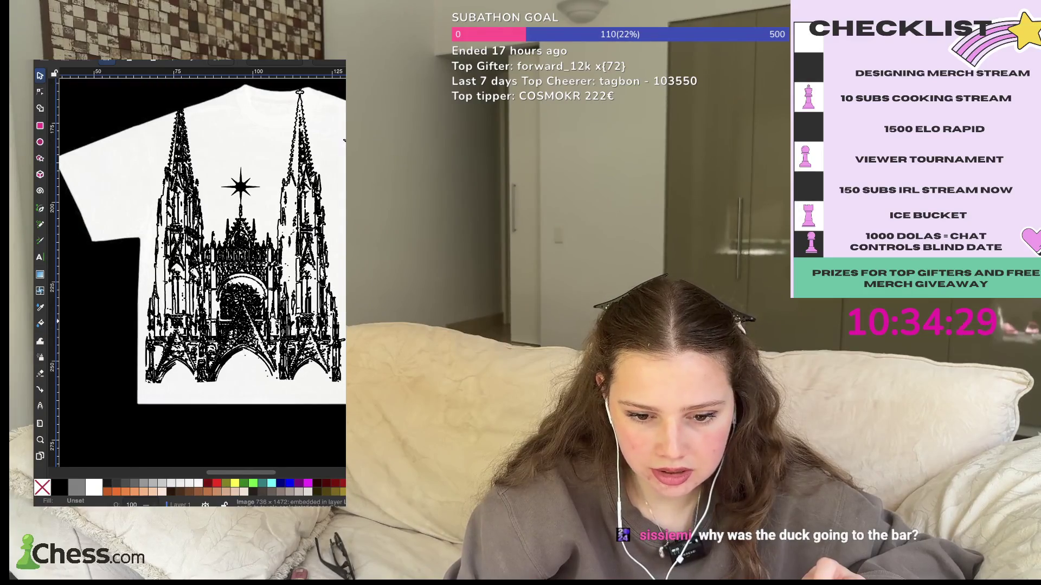
{"action": "scroll", "coordinate": [200, 271], "scroll_direction": "up", "scroll_amount": 3}
{"action": "scroll", "coordinate": [200, 271], "scroll_direction": "up", "scroll_amount": 3}
{"action": "scroll", "coordinate": [200, 271], "scroll_direction": "up", "scroll_amount": 2}
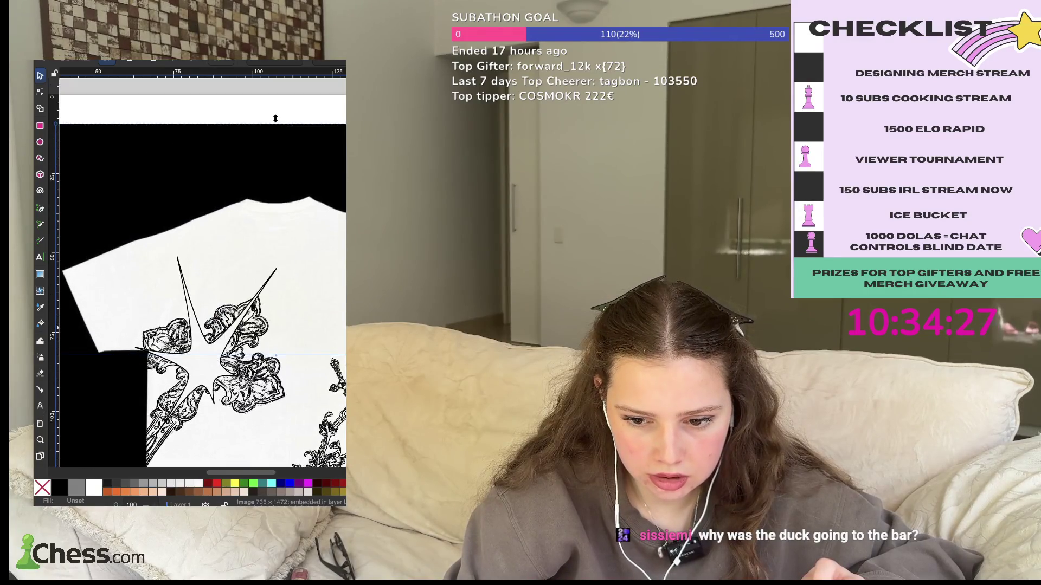
{"action": "scroll", "coordinate": [200, 271], "scroll_direction": "up", "scroll_amount": 1}
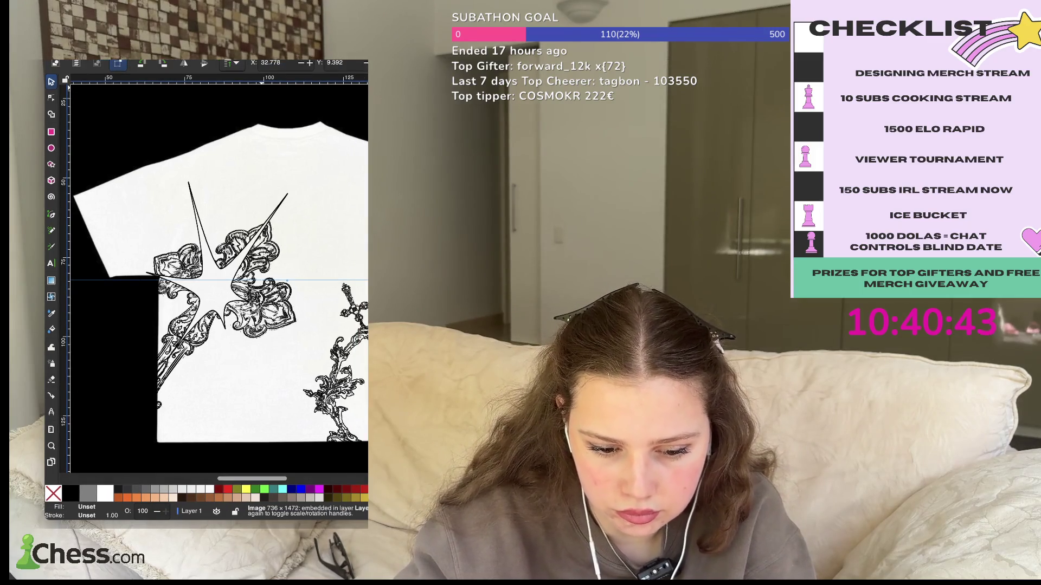
{"action": "scroll", "coordinate": [217, 277], "scroll_direction": "down", "scroll_amount": 10}
{"action": "scroll", "coordinate": [217, 276], "scroll_direction": "down", "scroll_amount": 3}
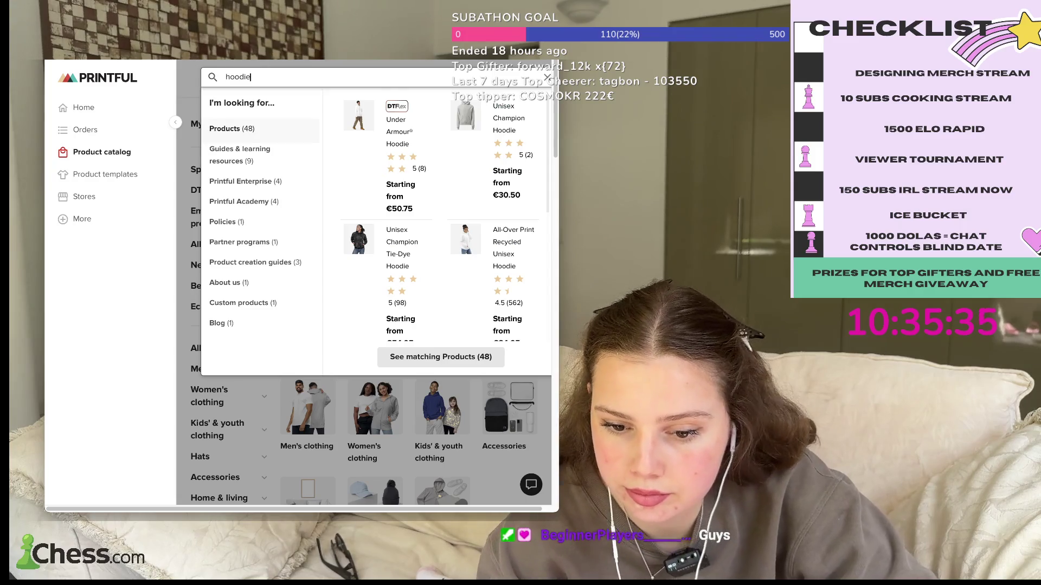
- Scroll the hoodie suggestions and view the Printful Enterprise and Product creation guides results
{"action": "scroll", "coordinate": [441, 217], "scroll_direction": "down", "scroll_amount": 1}
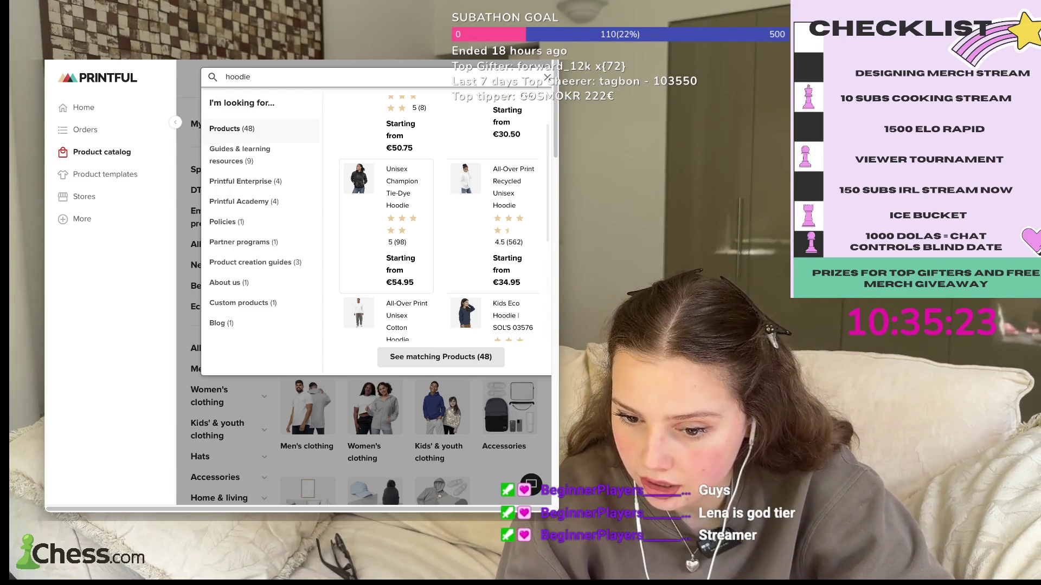
{"action": "scroll", "coordinate": [444, 220], "scroll_direction": "down", "scroll_amount": 1}
{"action": "scroll", "coordinate": [444, 220], "scroll_direction": "down", "scroll_amount": 2}
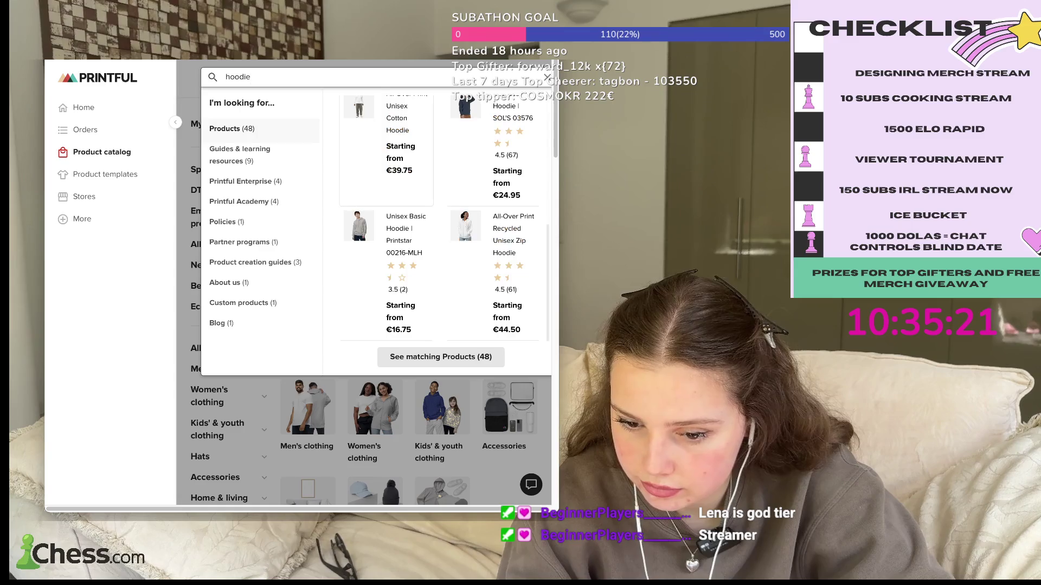
{"action": "scroll", "coordinate": [444, 220], "scroll_direction": "up", "scroll_amount": 1}
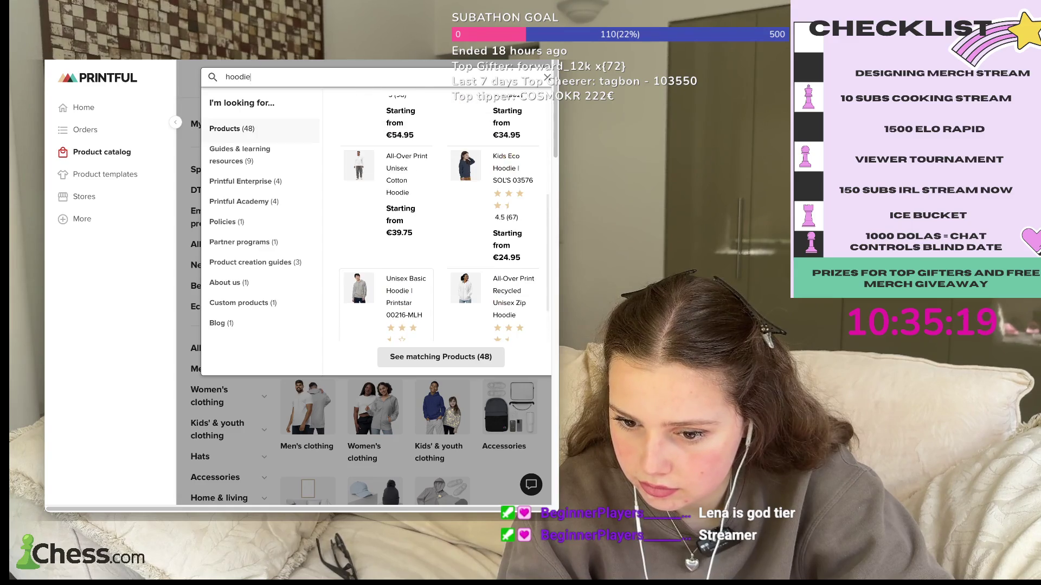
{"action": "scroll", "coordinate": [443, 219], "scroll_direction": "down", "scroll_amount": 4}
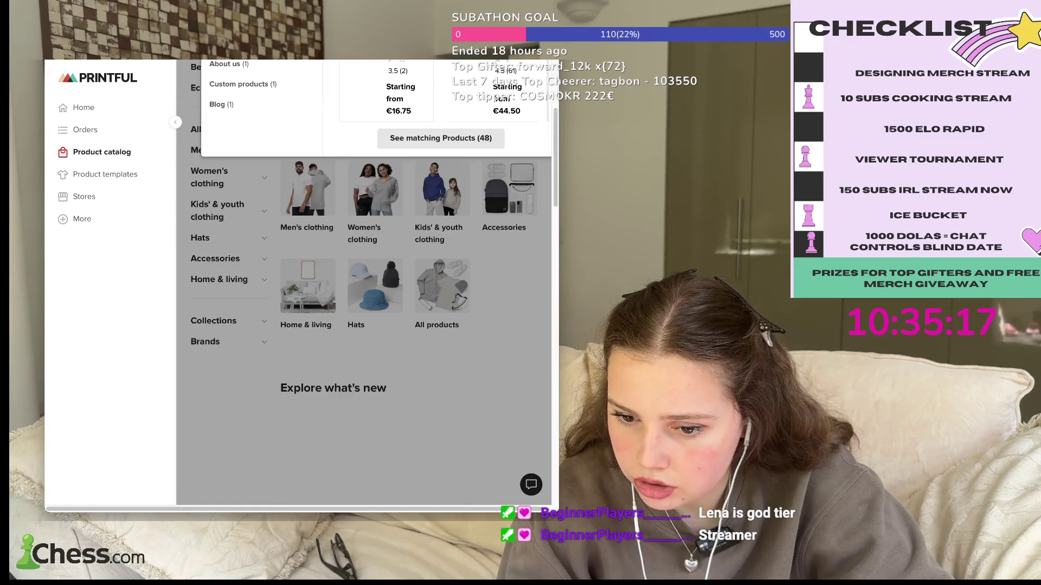
{"action": "scroll", "coordinate": [444, 220], "scroll_direction": "up", "scroll_amount": 4}
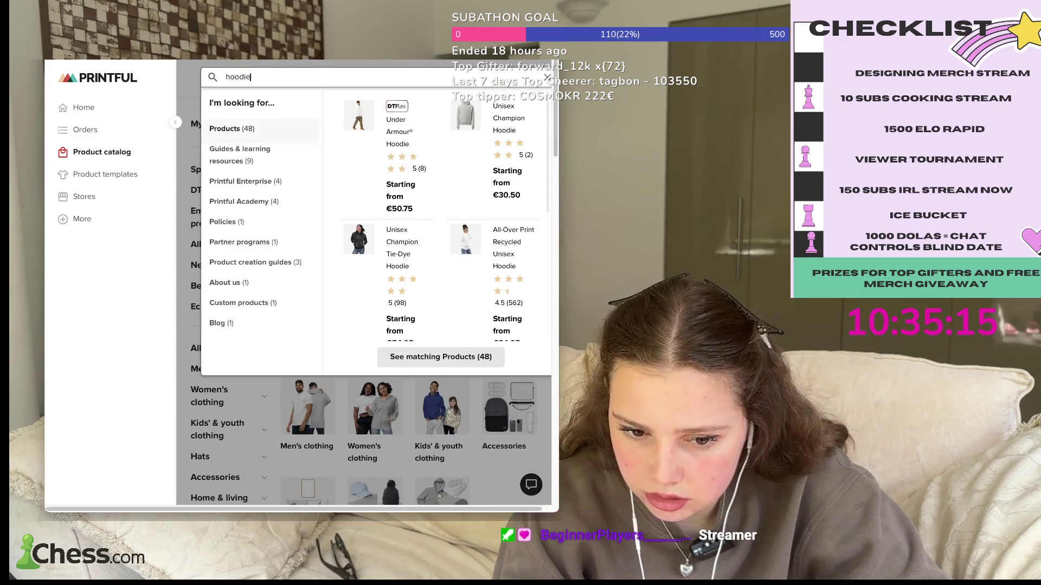
{"action": "left_click", "coordinate": [245, 181]}
{"action": "left_click", "coordinate": [255, 262]}
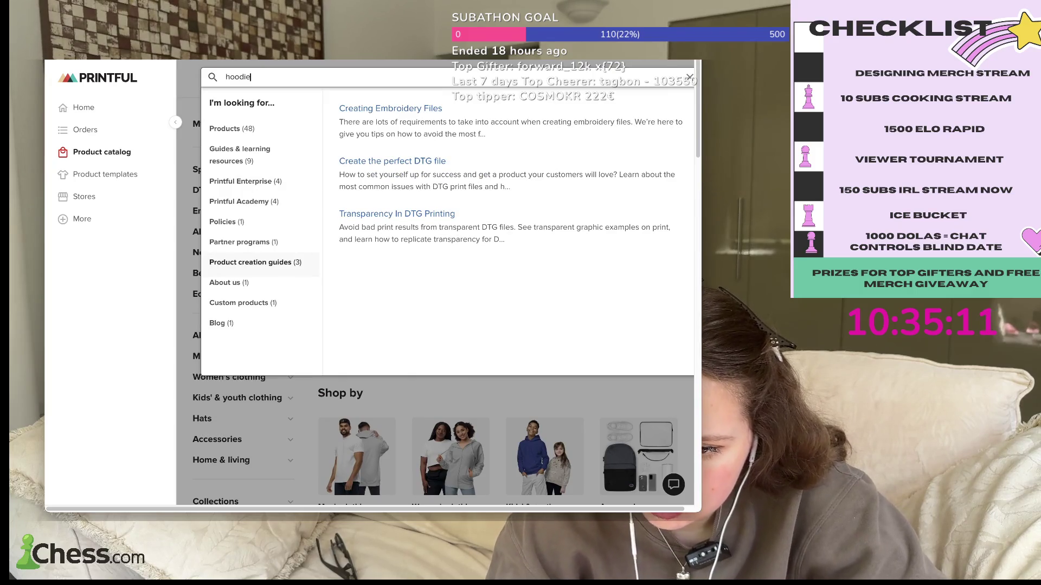
- View the Guides & learning resources and Printful Academy results, then close them and start a new search
{"action": "left_click", "coordinate": [232, 129]}
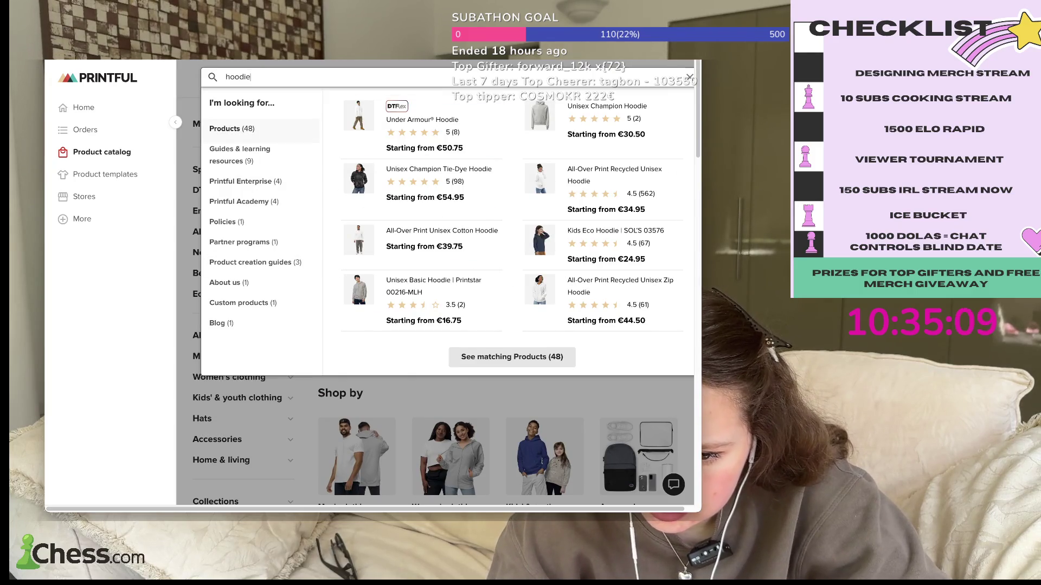
{"action": "left_click", "coordinate": [240, 154]}
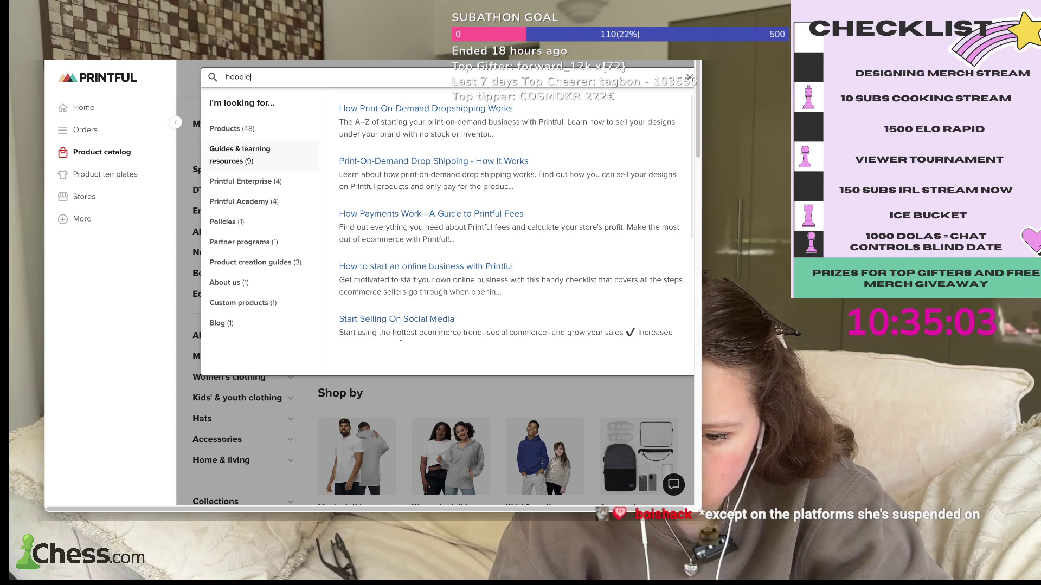
{"action": "left_click", "coordinate": [244, 201]}
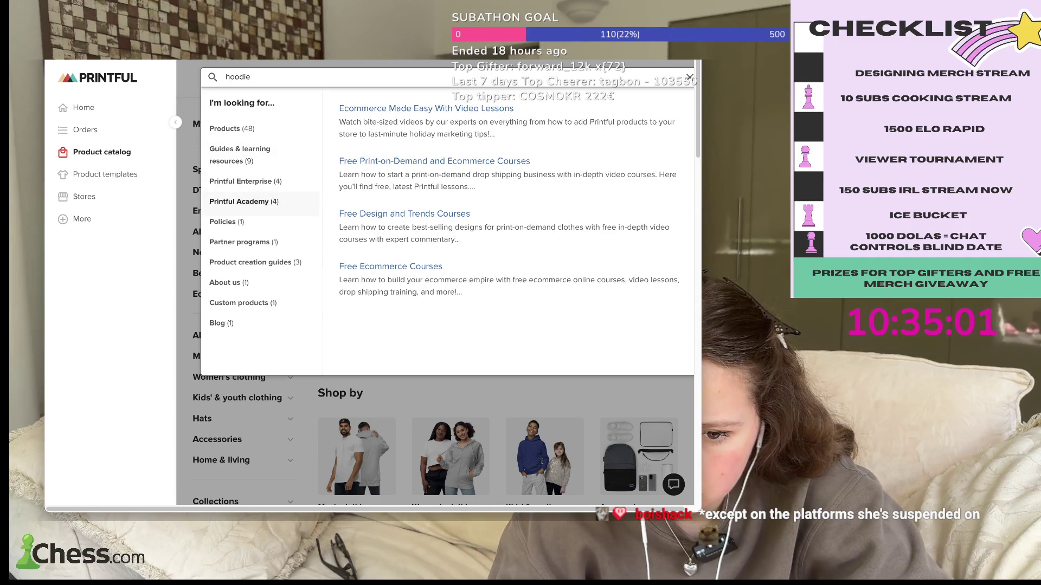
{"action": "key", "text": "Escape"}
{"action": "left_click", "coordinate": [325, 77]}
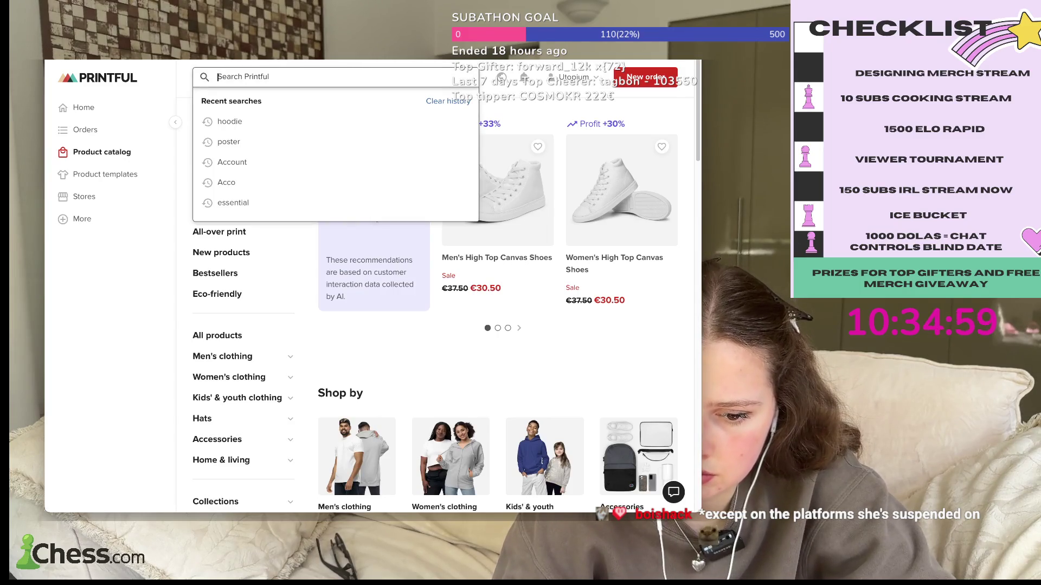
- Rerun 'hoodie' from recent searches to list all 48 hoodie products
{"action": "key", "text": "Down"}
{"action": "key", "text": "Return"}
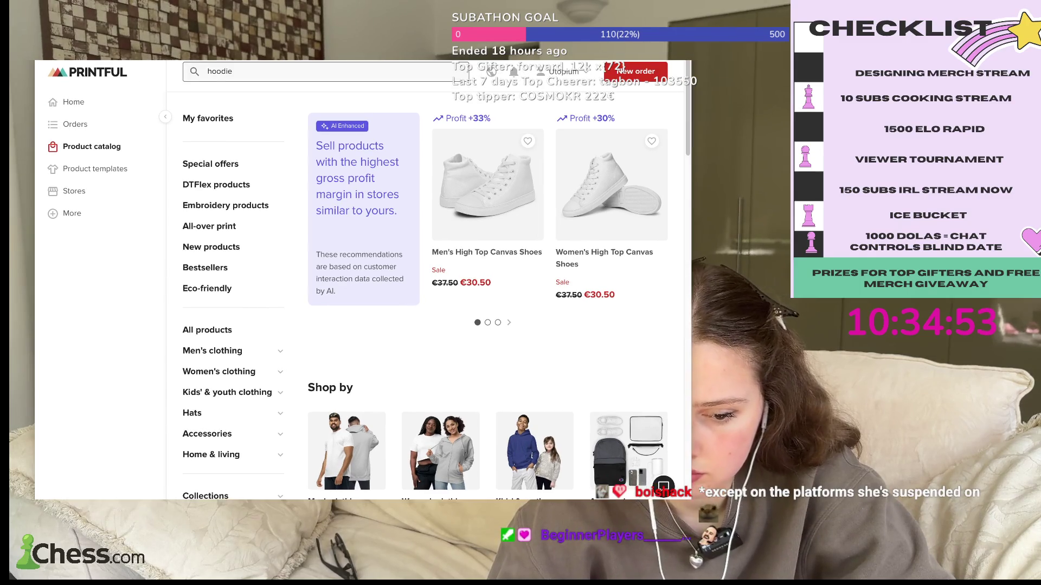
{"action": "left_click", "coordinate": [239, 75]}
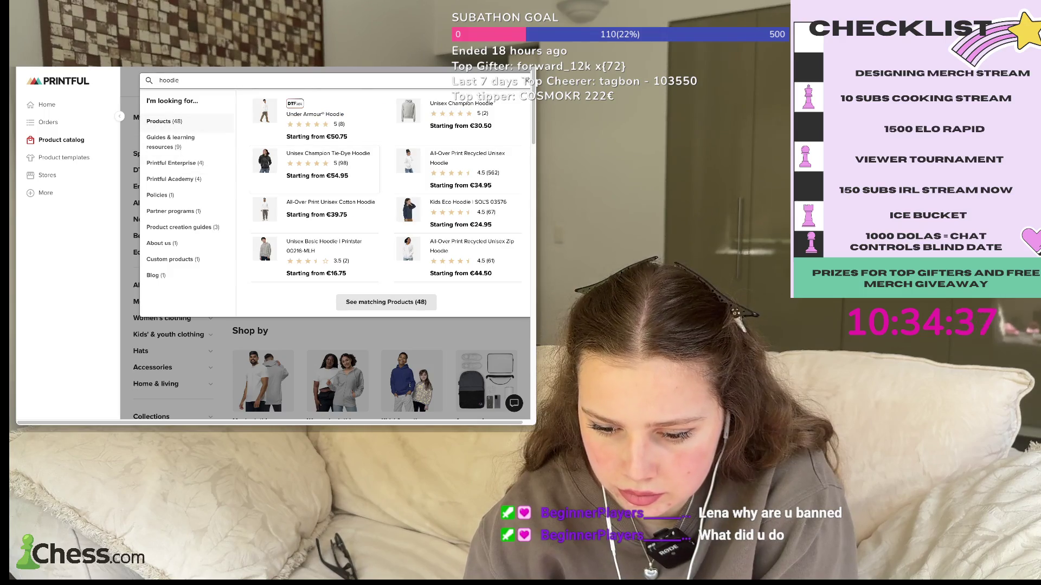
{"action": "key", "text": "Return"}
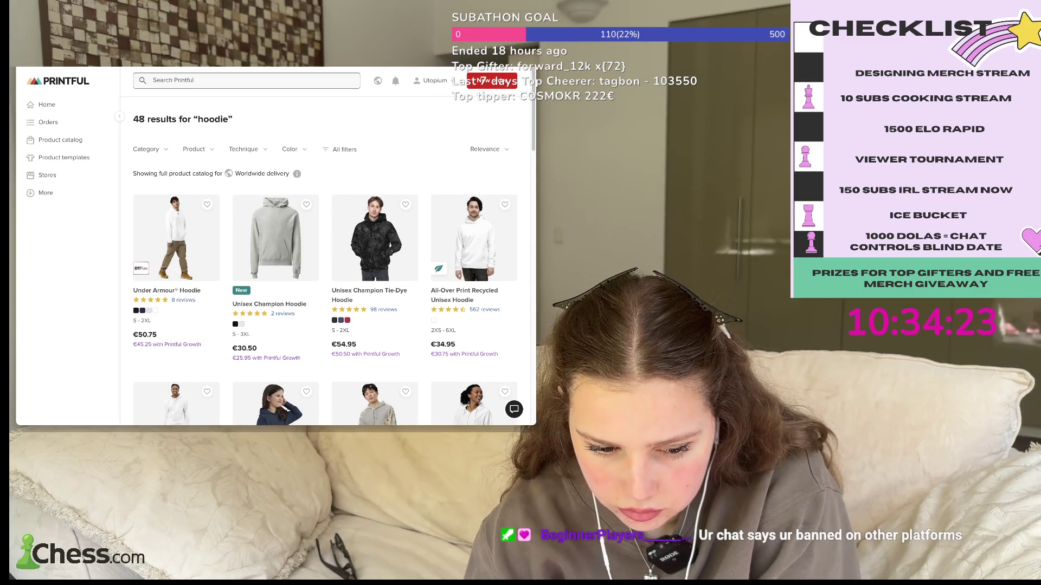
{"action": "scroll", "coordinate": [266, 255], "scroll_direction": "down", "scroll_amount": 1}
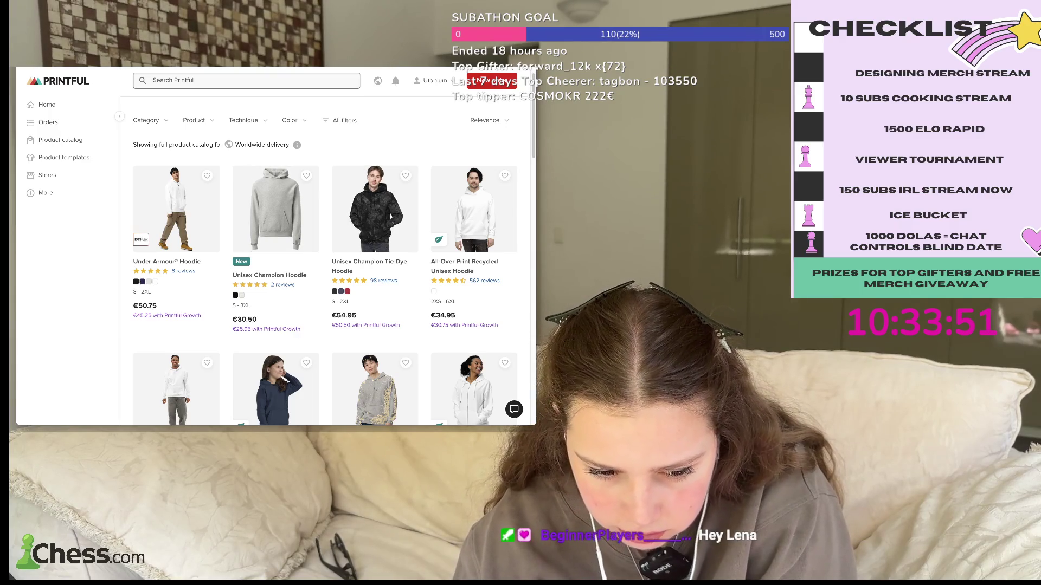
{"action": "scroll", "coordinate": [325, 271], "scroll_direction": "down", "scroll_amount": 1}
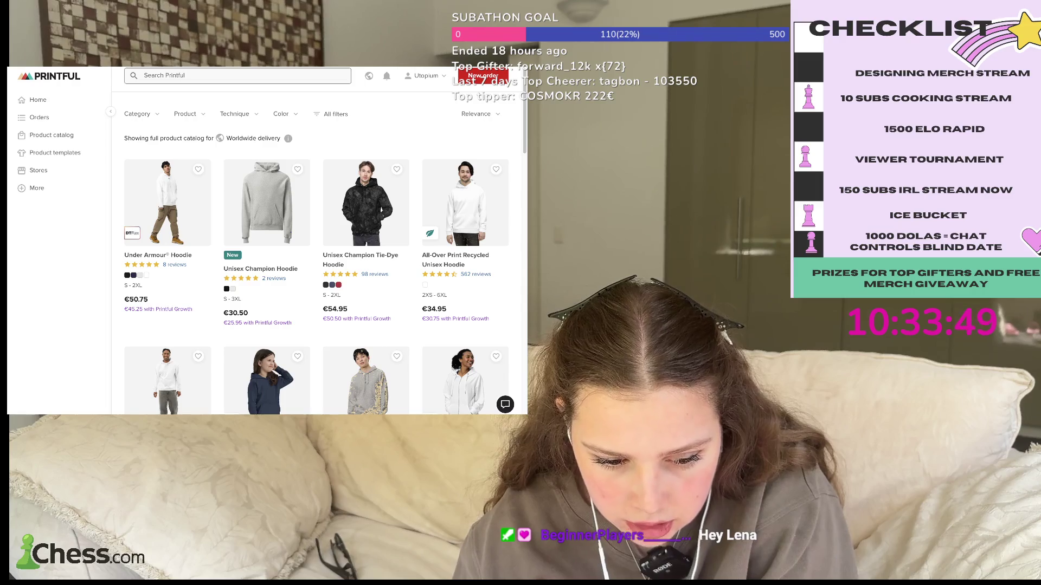
{"action": "scroll", "coordinate": [326, 260], "scroll_direction": "down", "scroll_amount": 4}
{"action": "scroll", "coordinate": [326, 260], "scroll_direction": "down", "scroll_amount": 3}
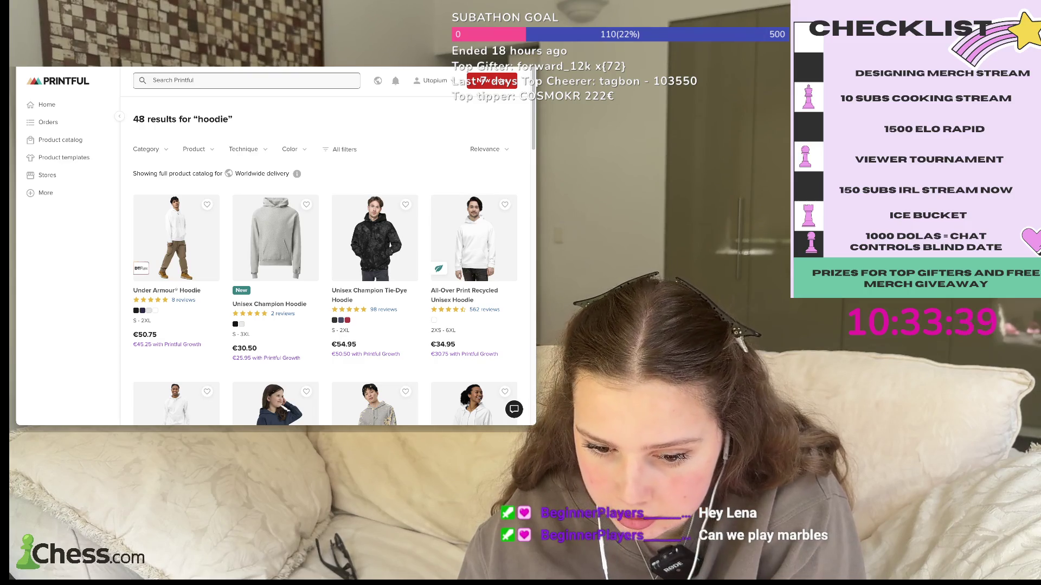
{"action": "left_click", "coordinate": [197, 149]}
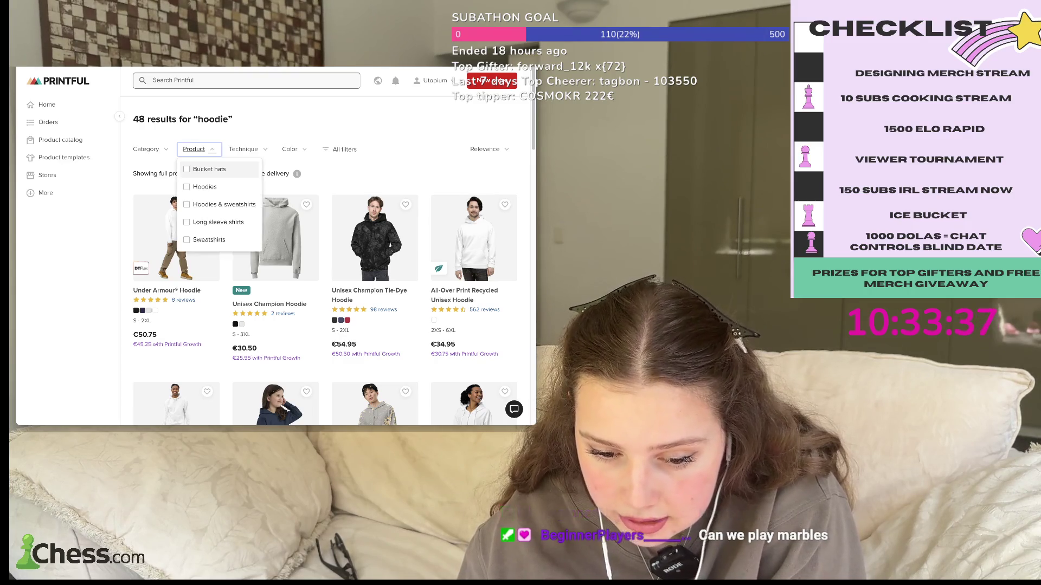
- Filter the results to Hoodies, scroll down and highlight the 'Unisex Heavy Blend Hoodie | Gildan 18500' title
{"action": "left_click", "coordinate": [187, 186]}
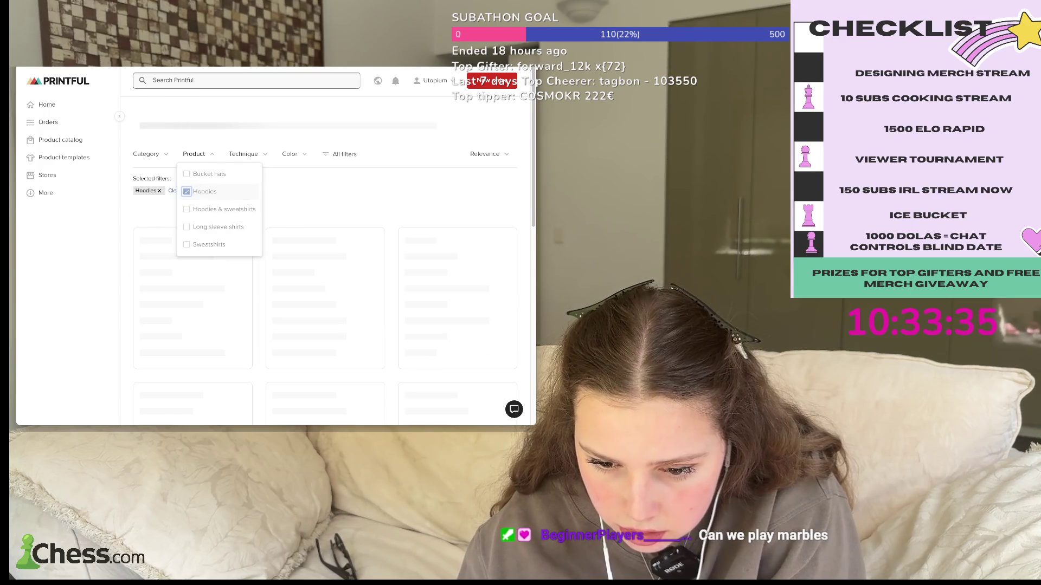
{"action": "mouse_move", "coordinate": [296, 210]}
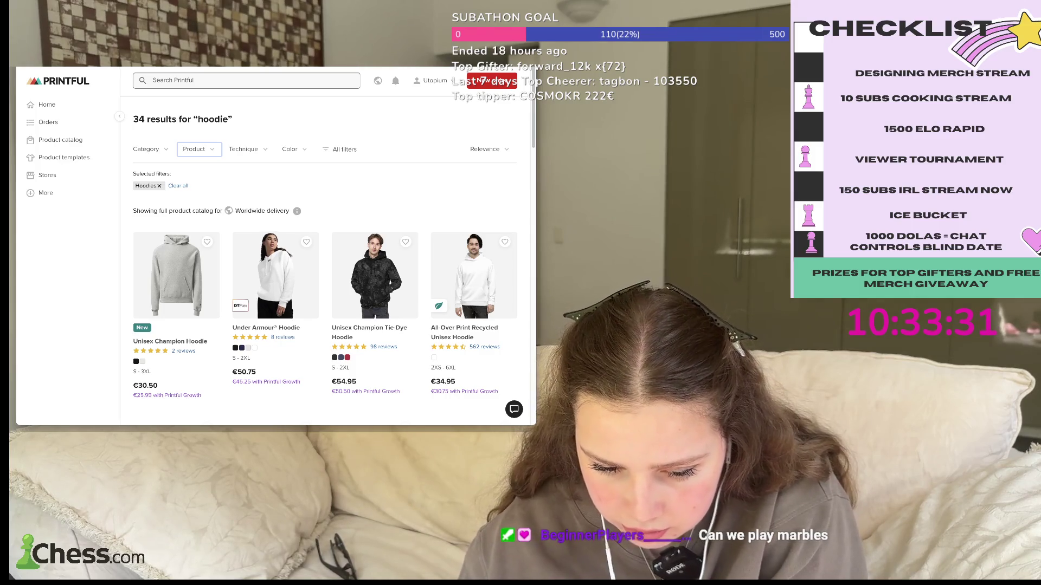
{"action": "scroll", "coordinate": [325, 244], "scroll_direction": "down", "scroll_amount": 1}
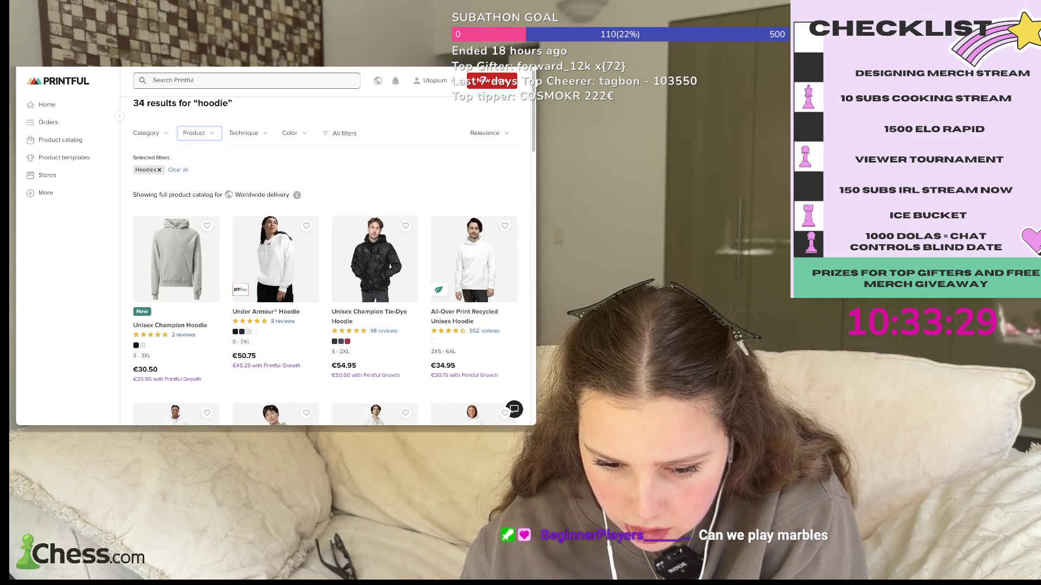
{"action": "scroll", "coordinate": [325, 244], "scroll_direction": "down", "scroll_amount": 1}
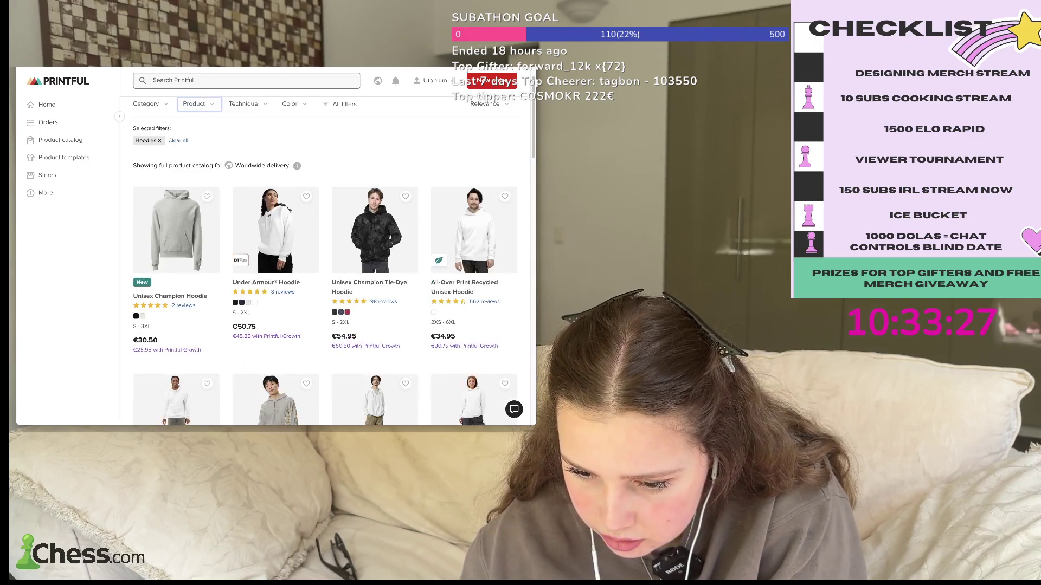
{"action": "scroll", "coordinate": [326, 244], "scroll_direction": "down", "scroll_amount": 1}
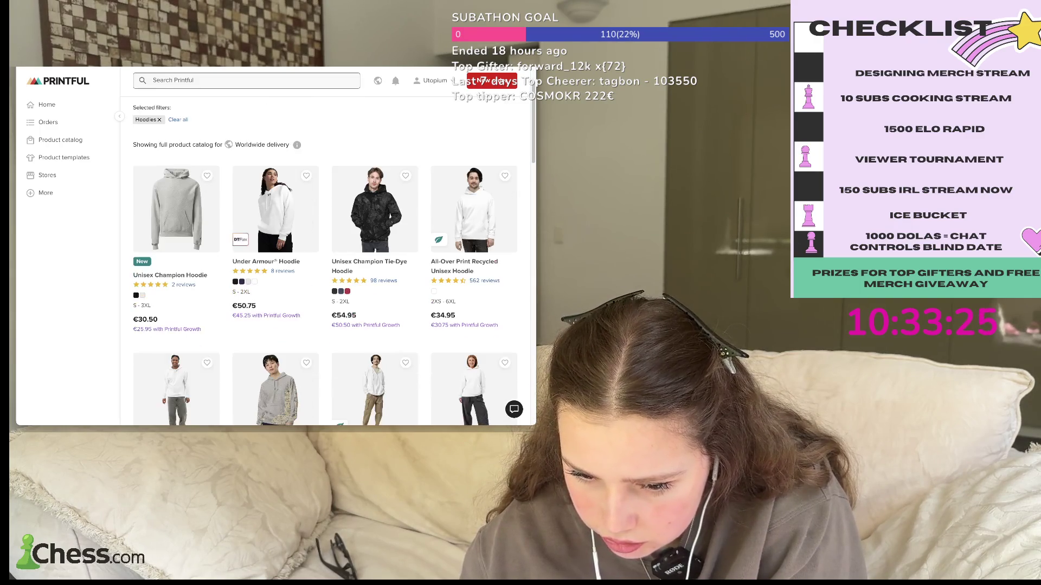
{"action": "scroll", "coordinate": [325, 244], "scroll_direction": "down", "scroll_amount": 1}
{"action": "scroll", "coordinate": [326, 244], "scroll_direction": "down", "scroll_amount": 3}
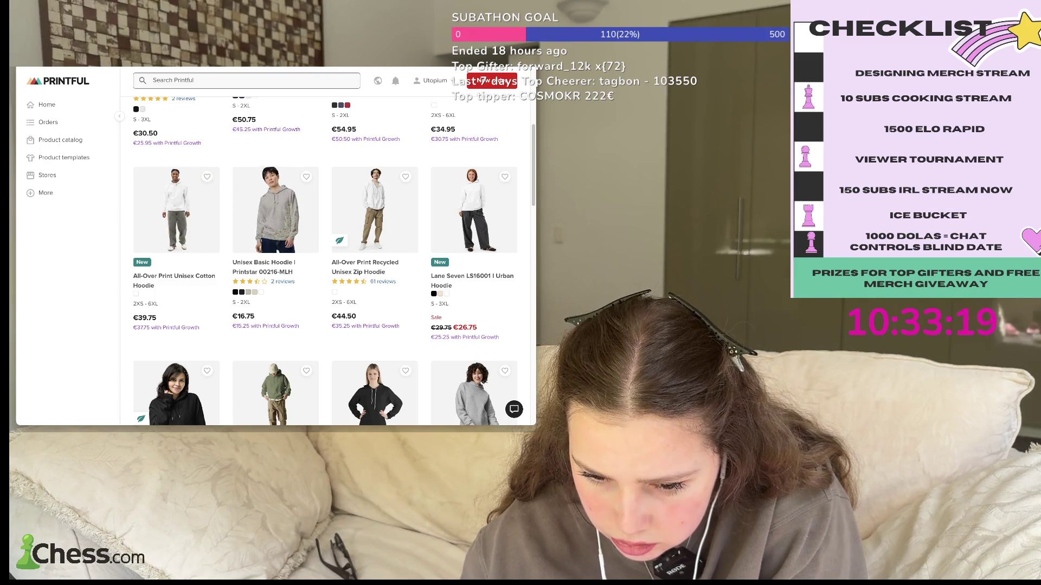
{"action": "scroll", "coordinate": [325, 260], "scroll_direction": "down", "scroll_amount": 3}
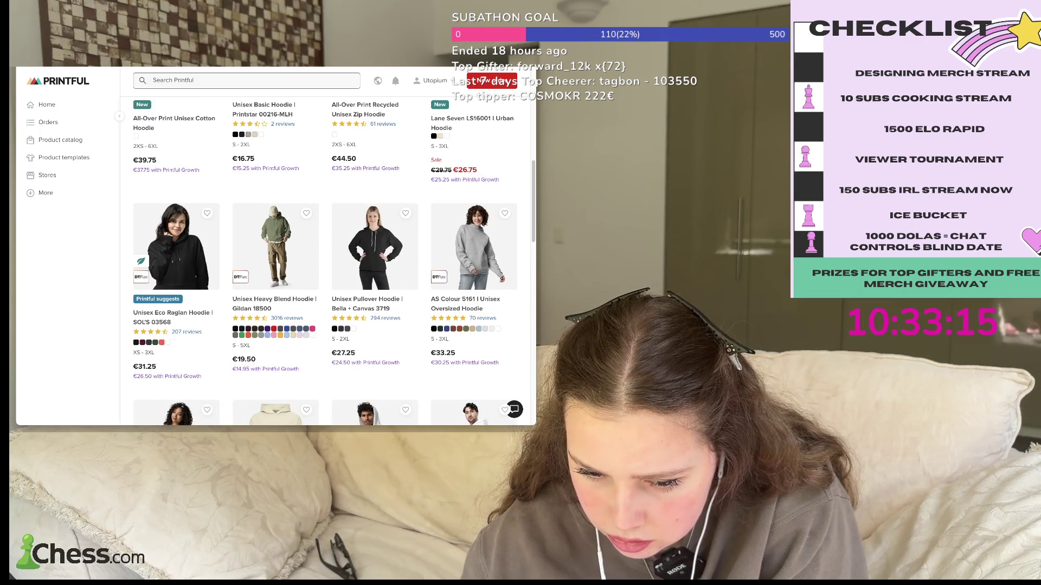
{"action": "scroll", "coordinate": [271, 244], "scroll_direction": "down", "scroll_amount": 1}
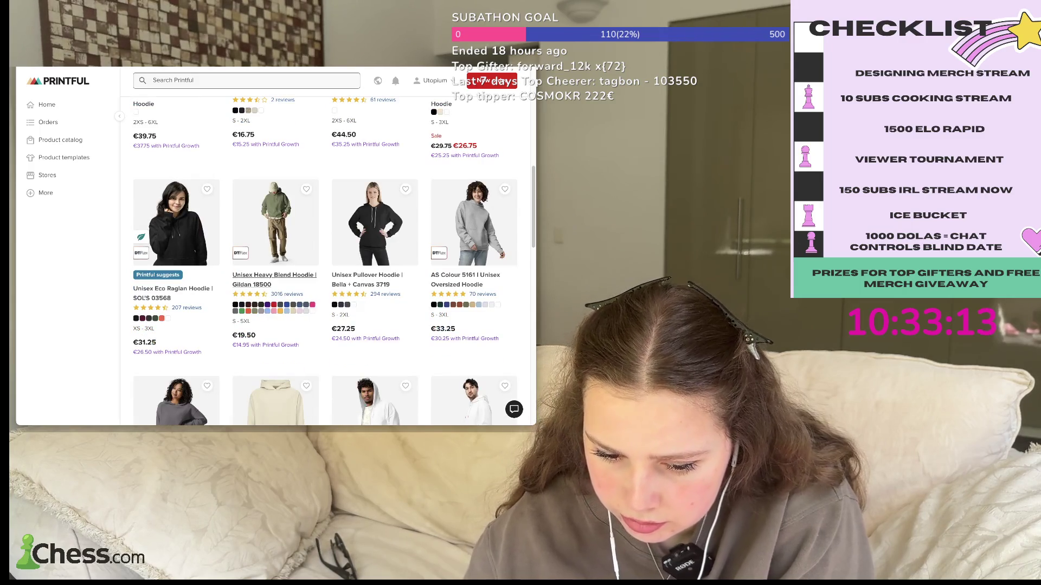
{"action": "triple_click", "coordinate": [275, 279]}
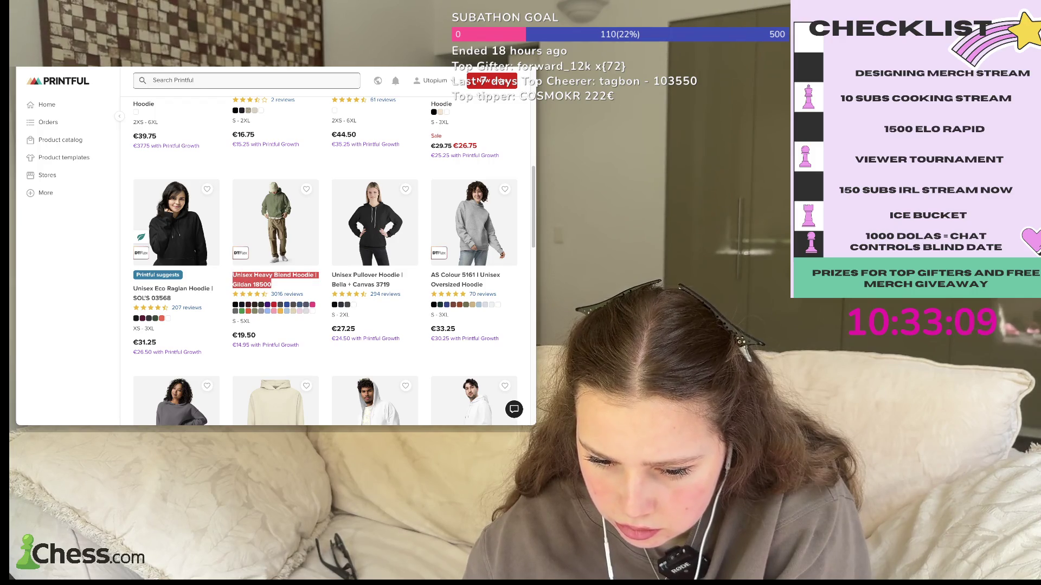
{"action": "left_click", "coordinate": [275, 279]}
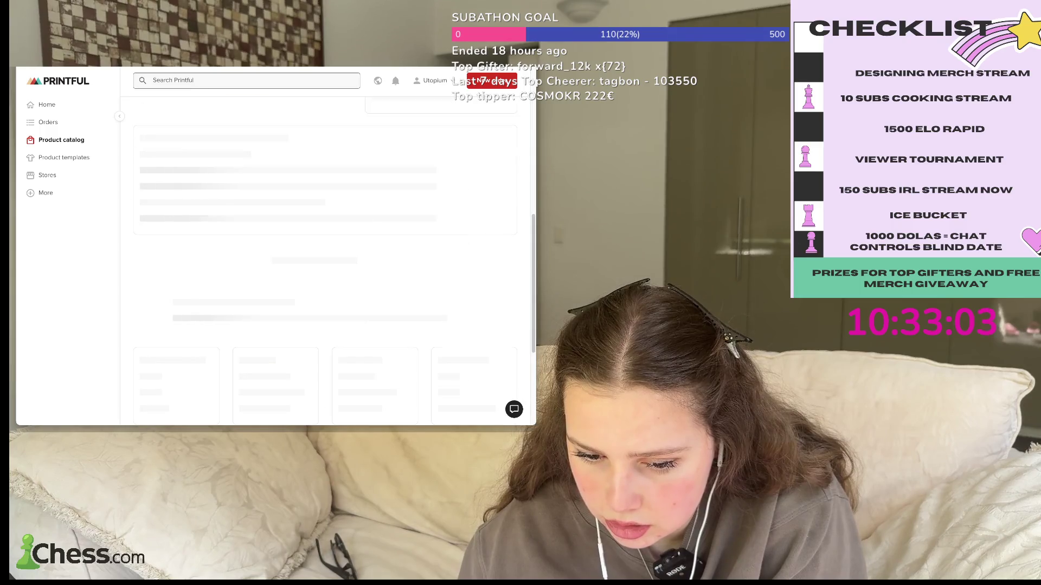
{"action": "scroll", "coordinate": [325, 244], "scroll_direction": "down", "scroll_amount": 3}
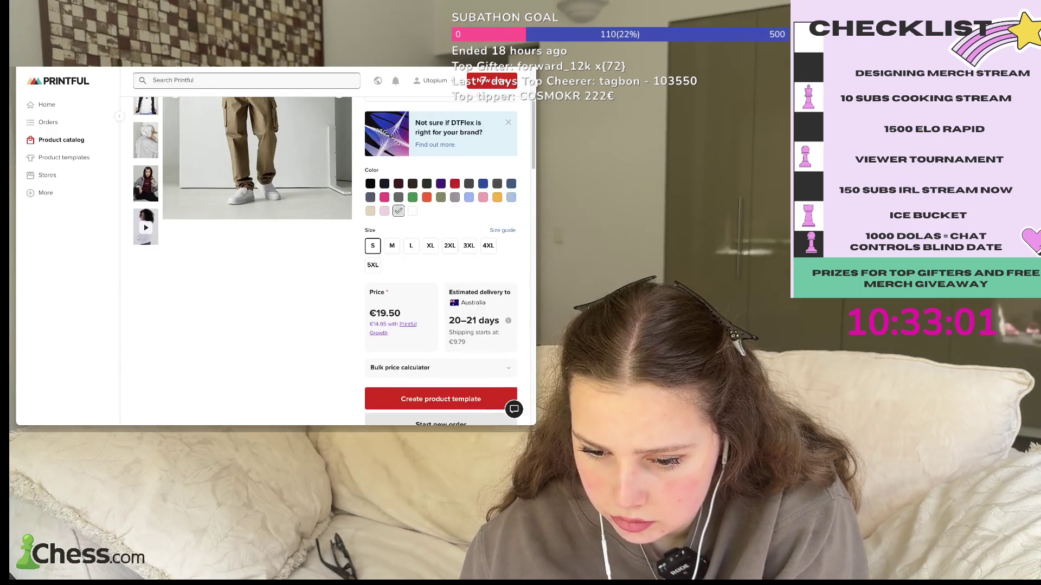
{"action": "scroll", "coordinate": [325, 261], "scroll_direction": "down", "scroll_amount": 5}
{"action": "scroll", "coordinate": [326, 260], "scroll_direction": "down", "scroll_amount": 5}
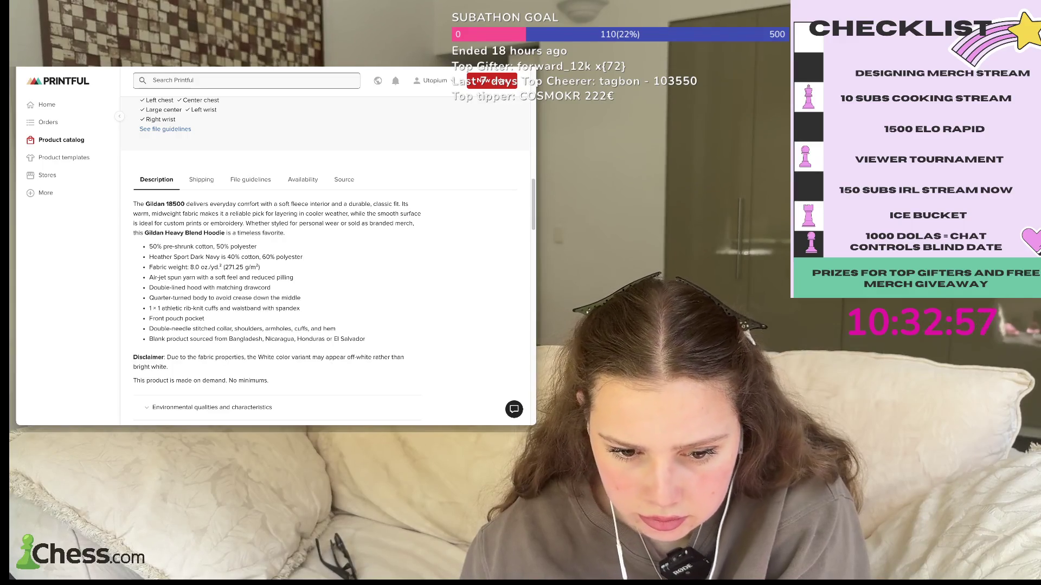
{"action": "key", "text": "alt+Left"}
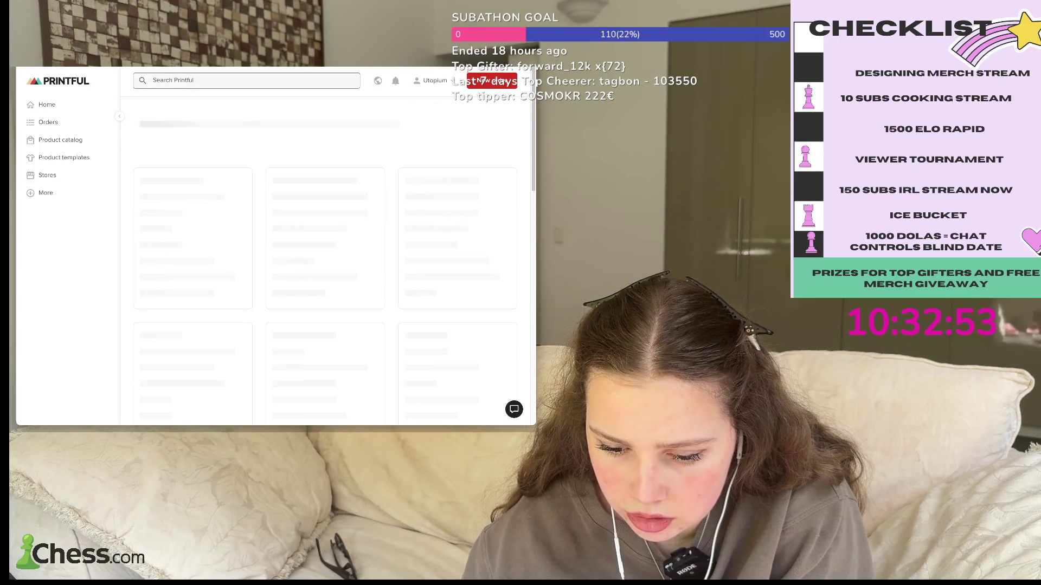
{"action": "scroll", "coordinate": [325, 244], "scroll_direction": "down", "scroll_amount": 15}
{"action": "scroll", "coordinate": [325, 244], "scroll_direction": "up", "scroll_amount": 15}
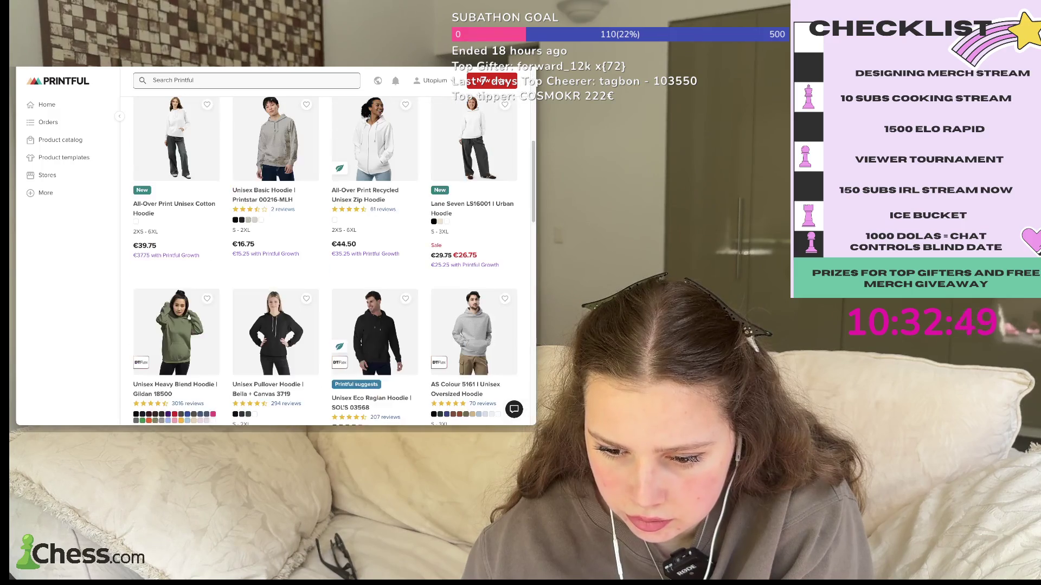
{"action": "scroll", "coordinate": [325, 244], "scroll_direction": "down", "scroll_amount": 5}
{"action": "scroll", "coordinate": [325, 260], "scroll_direction": "down", "scroll_amount": 2}
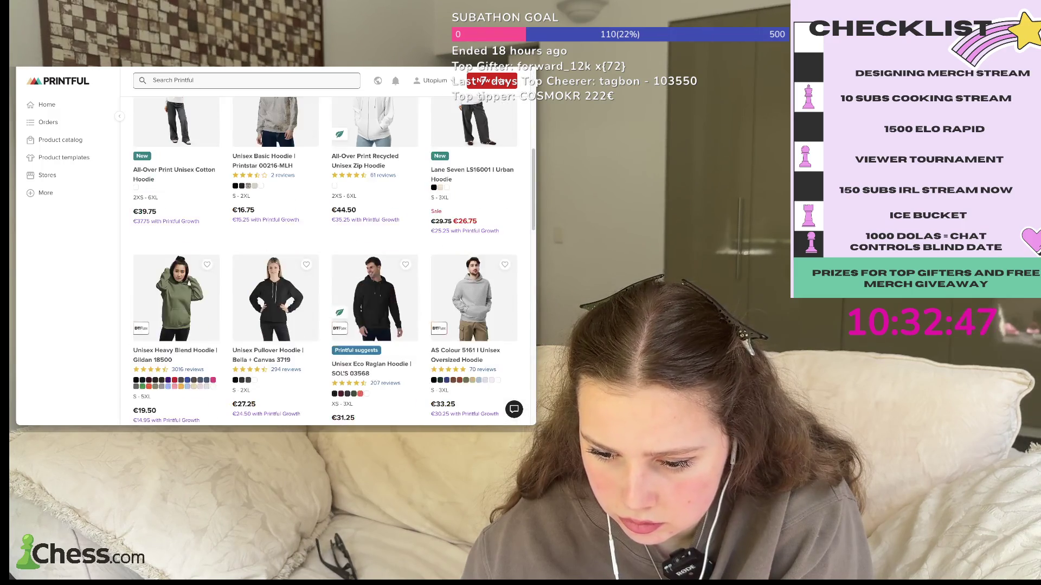
{"action": "scroll", "coordinate": [325, 260], "scroll_direction": "down", "scroll_amount": 1}
{"action": "scroll", "coordinate": [325, 260], "scroll_direction": "down", "scroll_amount": 2}
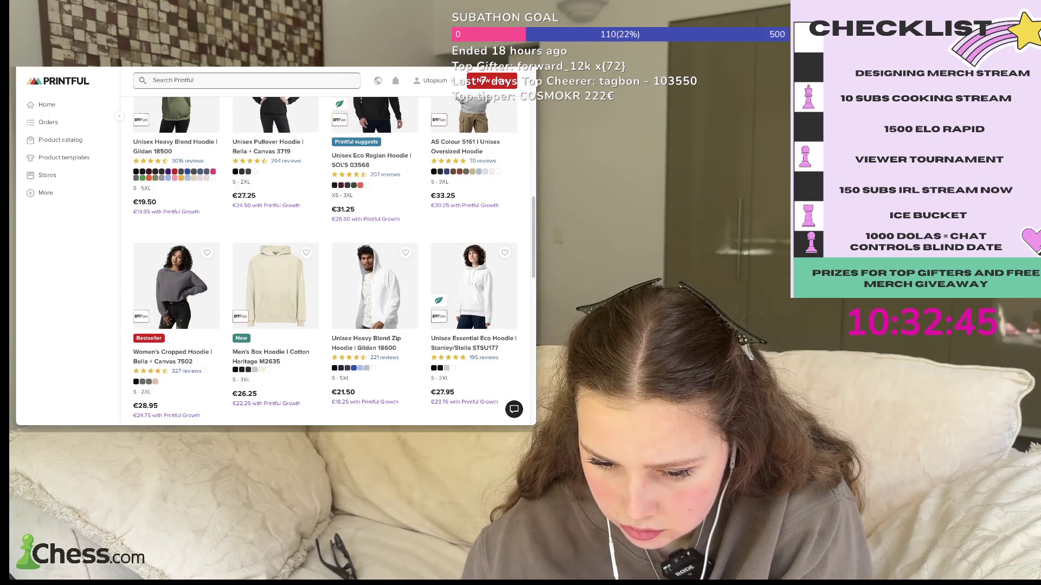
{"action": "scroll", "coordinate": [325, 260], "scroll_direction": "down", "scroll_amount": 3}
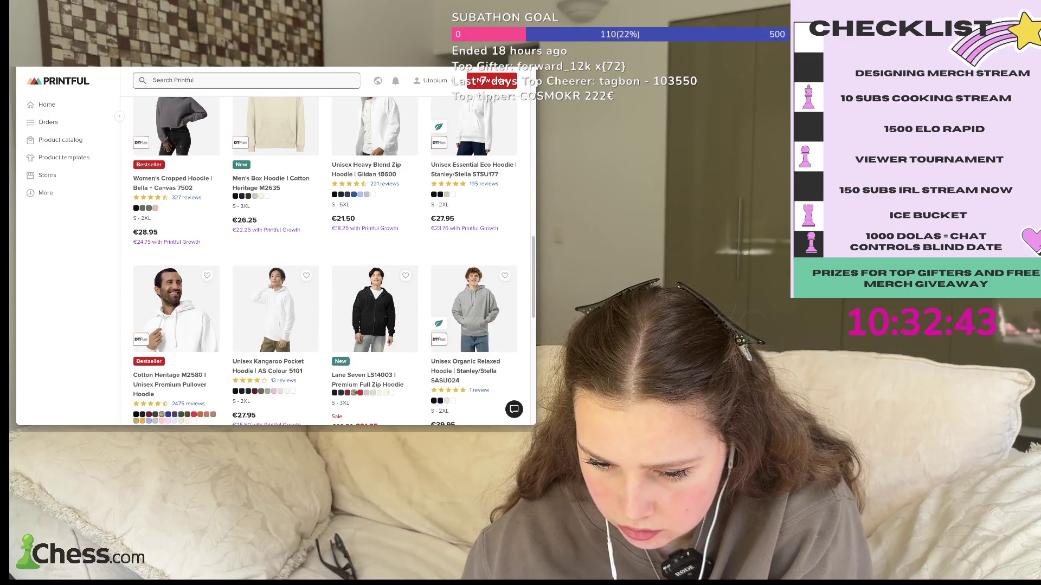
{"action": "scroll", "coordinate": [326, 260], "scroll_direction": "down", "scroll_amount": 2}
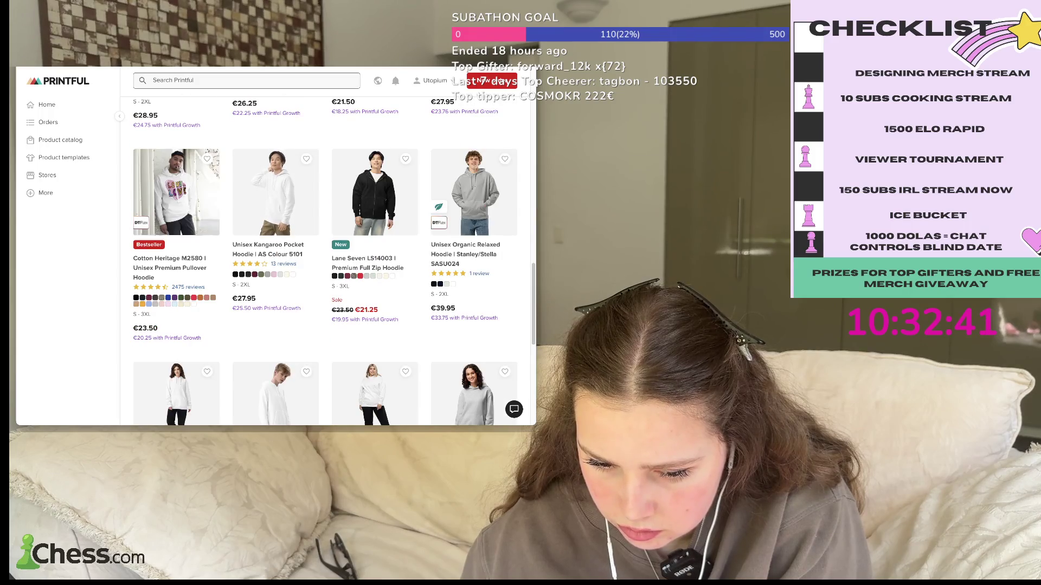
{"action": "left_click", "coordinate": [170, 268]}
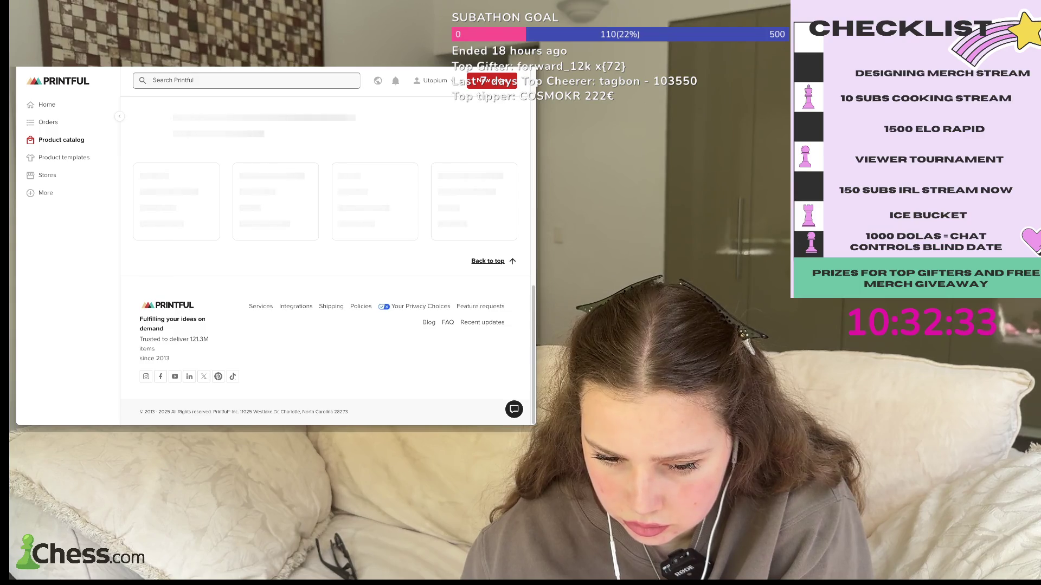
{"action": "scroll", "coordinate": [152, 168], "scroll_direction": "down", "scroll_amount": 3}
{"action": "scroll", "coordinate": [151, 169], "scroll_direction": "down", "scroll_amount": 1}
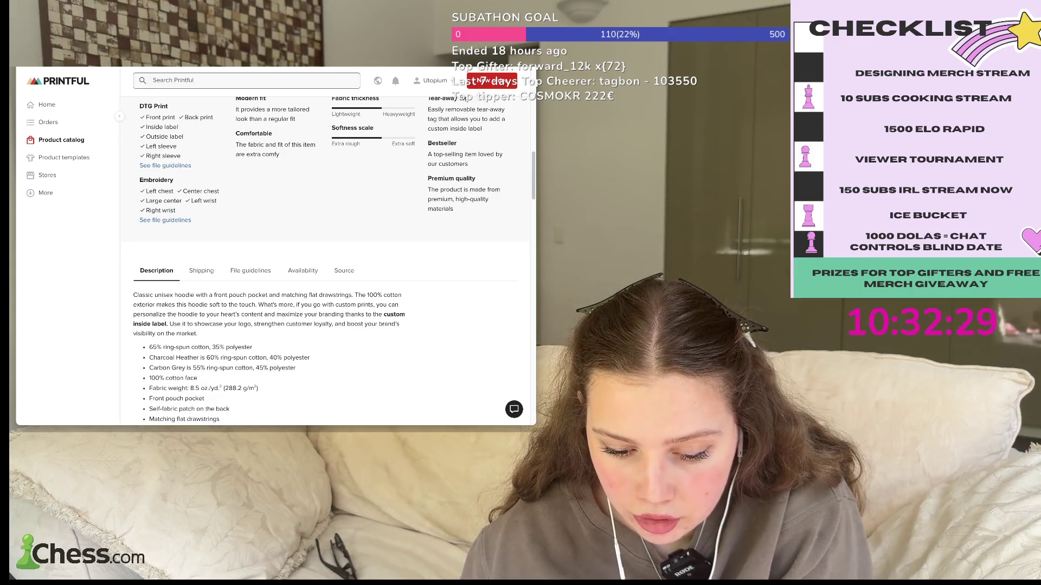
{"action": "triple_click", "coordinate": [200, 347]}
{"action": "left_click", "coordinate": [234, 347]}
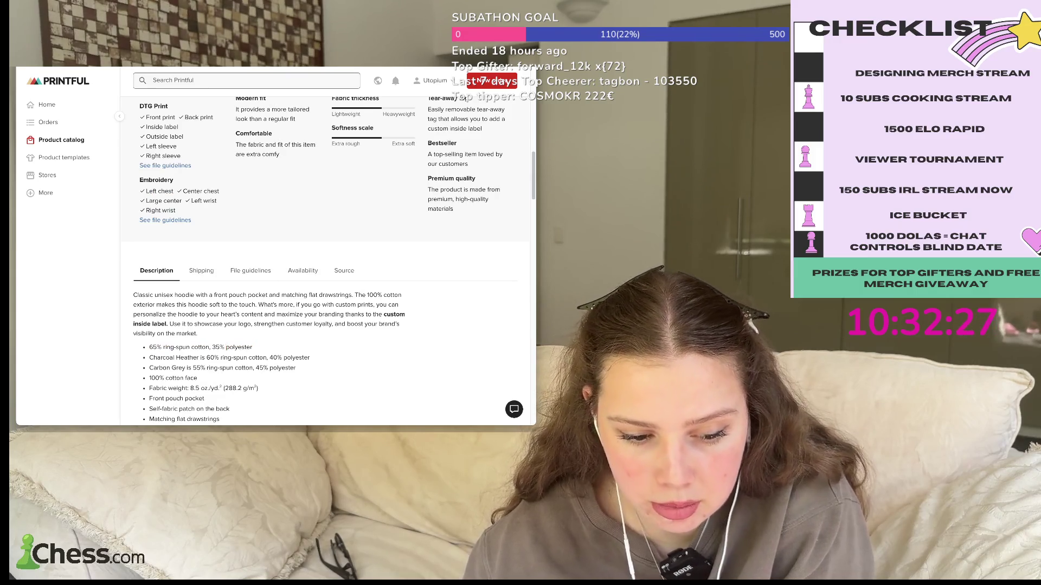
{"action": "key", "text": "alt+Left"}
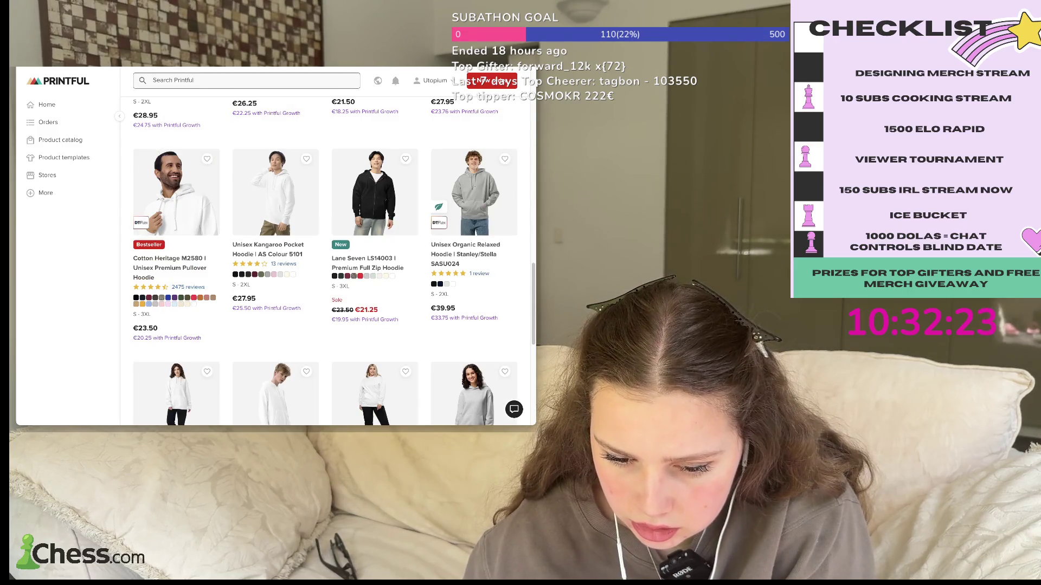
{"action": "scroll", "coordinate": [326, 261], "scroll_direction": "down", "scroll_amount": 1}
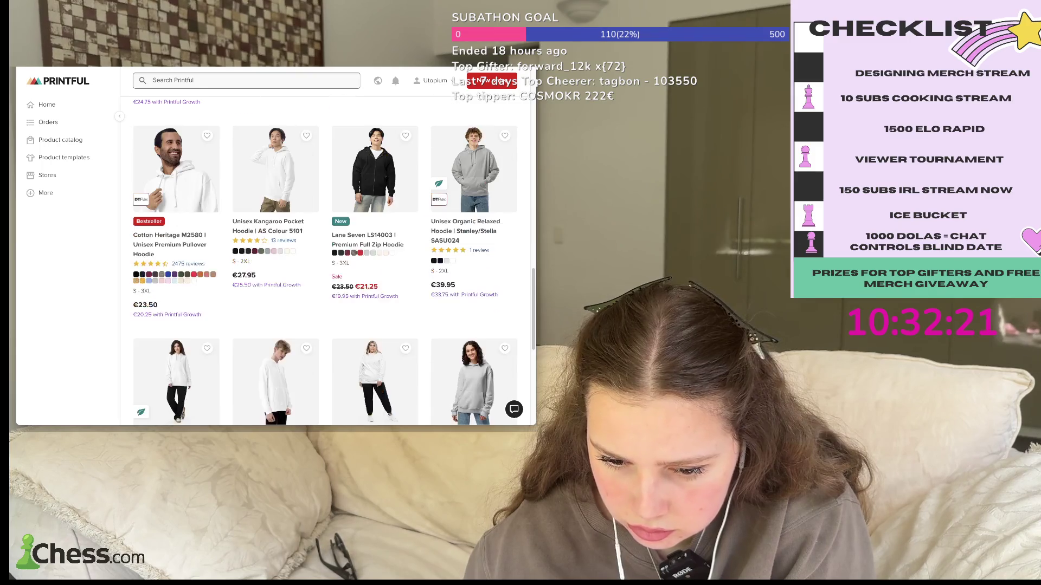
{"action": "left_click", "coordinate": [267, 226]}
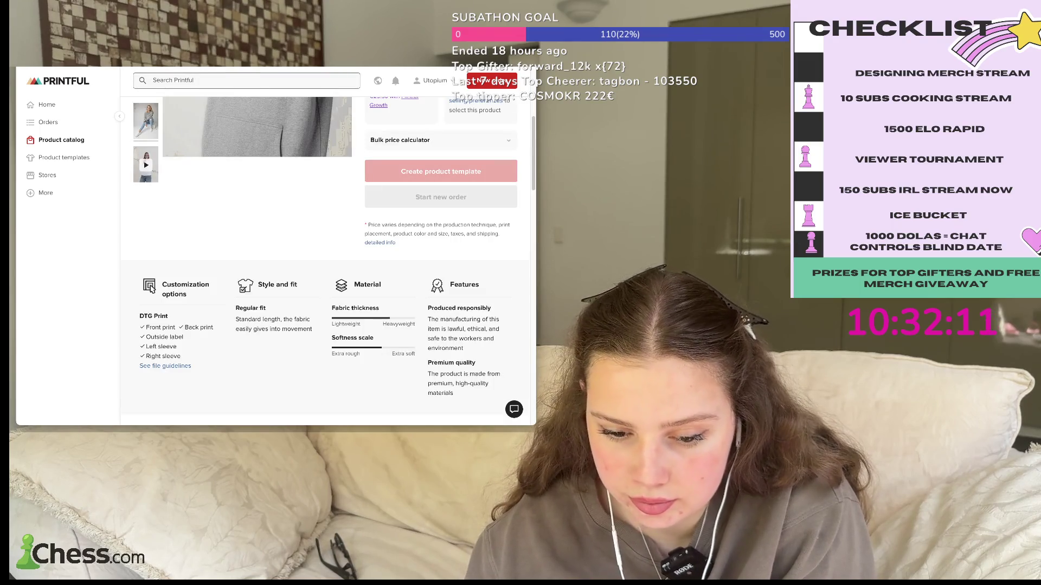
- Scroll through the AS Colour 5101 Kangaroo Pocket Hoodie product details
{"action": "scroll", "coordinate": [151, 289], "scroll_direction": "down", "scroll_amount": 5}
{"action": "scroll", "coordinate": [151, 289], "scroll_direction": "down", "scroll_amount": 5}
{"action": "scroll", "coordinate": [325, 260], "scroll_direction": "up", "scroll_amount": 5}
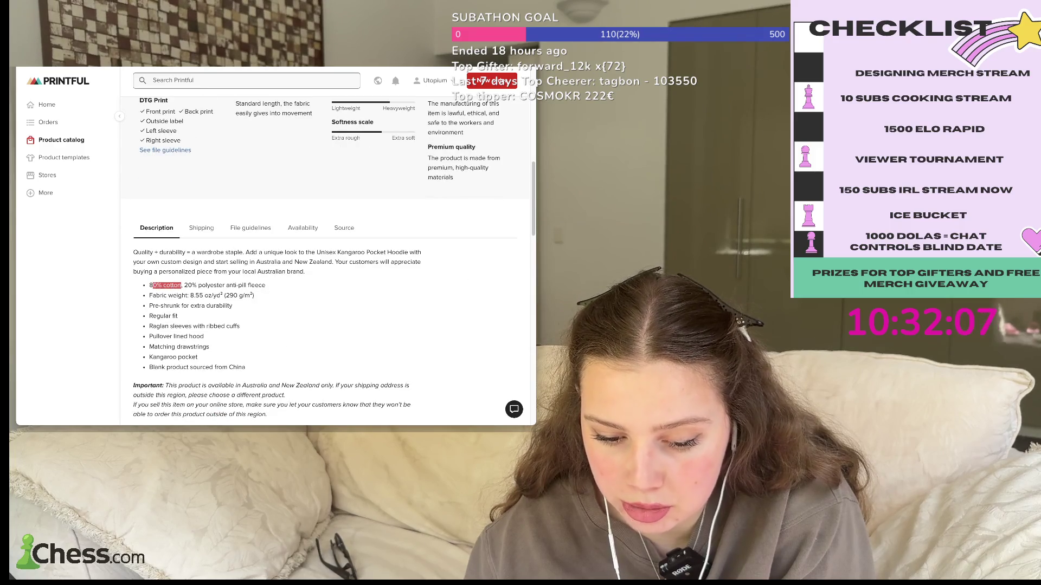
{"action": "scroll", "coordinate": [325, 260], "scroll_direction": "up", "scroll_amount": 10}
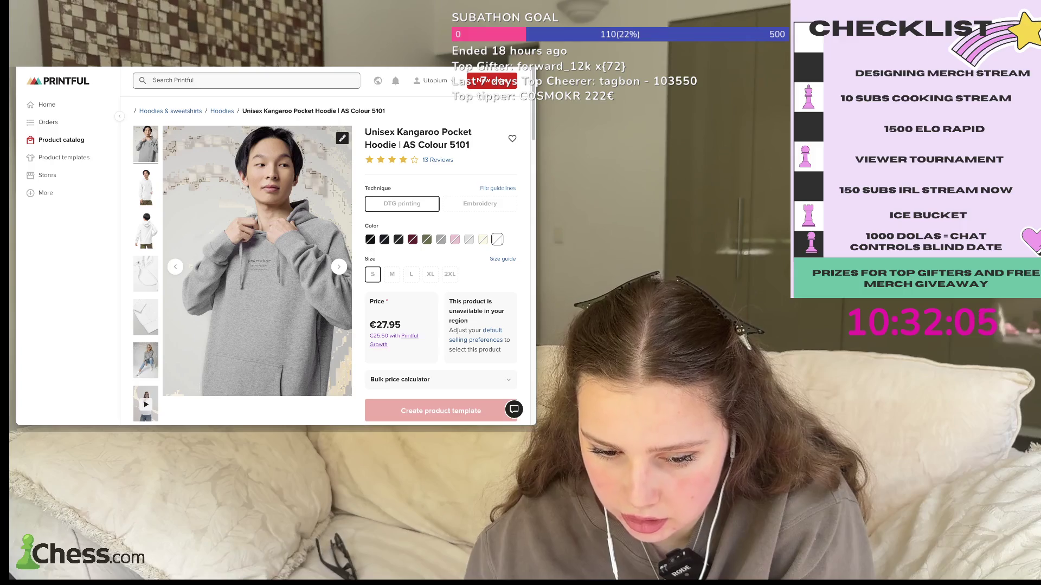
- View the front, back, drawstring, sleeve-and-pocket and model photos, then check the 65% cotton/35% polyester fabric details
{"action": "left_click", "coordinate": [146, 187]}
{"action": "left_click", "coordinate": [146, 230]}
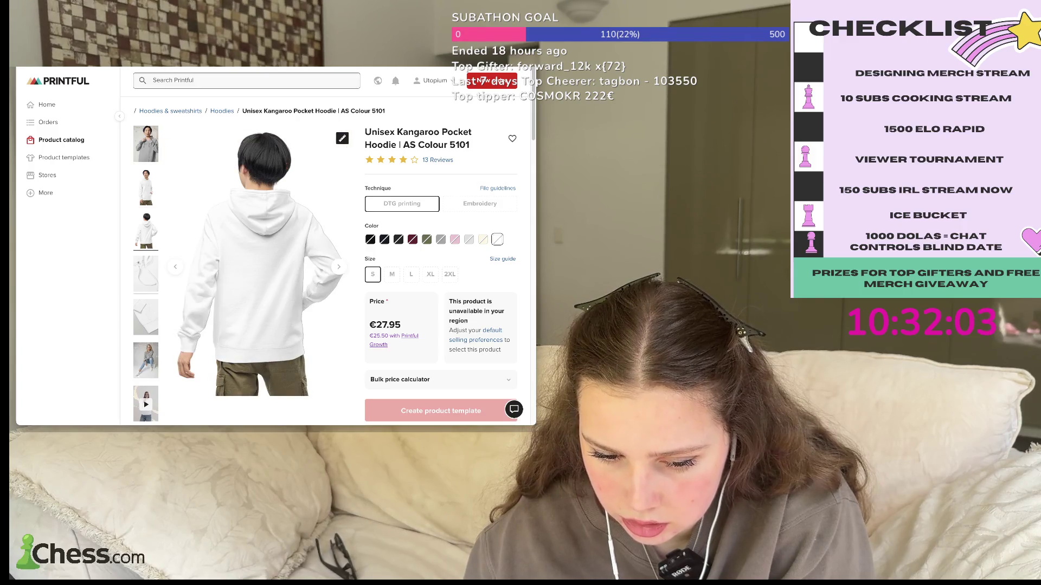
{"action": "left_click", "coordinate": [146, 274]}
{"action": "left_click", "coordinate": [146, 317]}
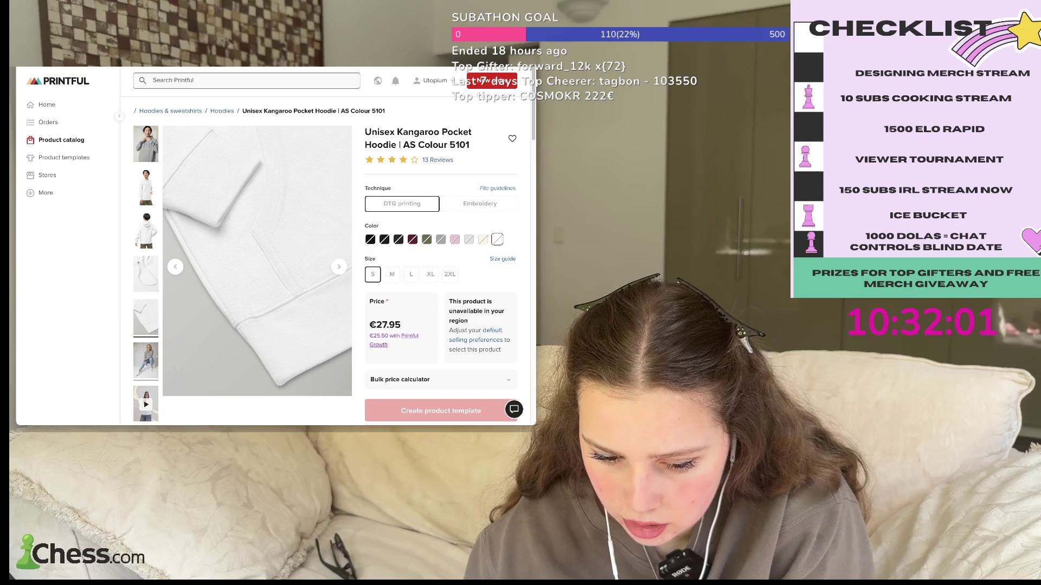
{"action": "left_click", "coordinate": [146, 361]}
{"action": "scroll", "coordinate": [146, 360], "scroll_direction": "down", "scroll_amount": 5}
{"action": "scroll", "coordinate": [146, 361], "scroll_direction": "down", "scroll_amount": 3}
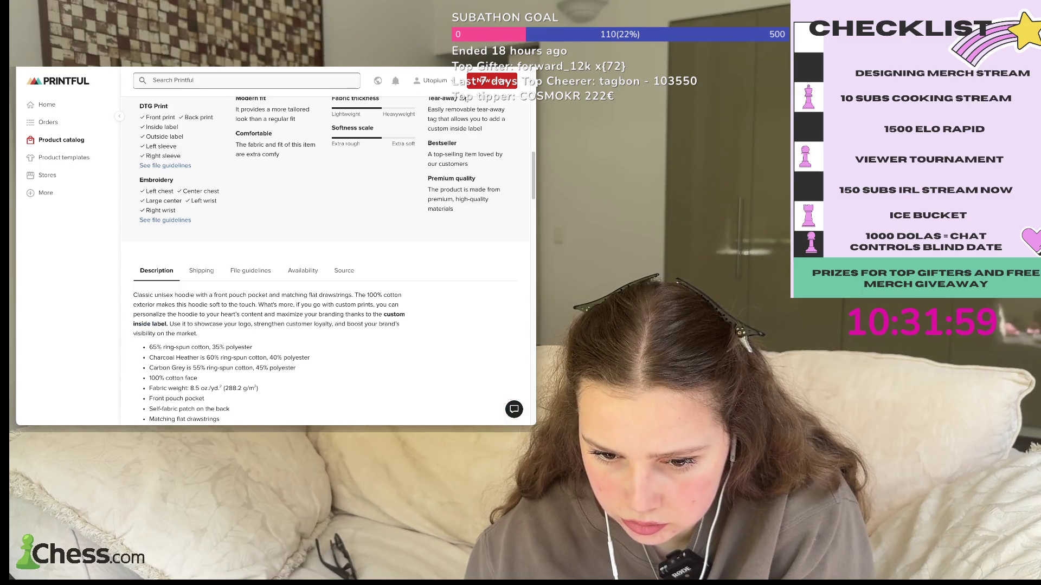
{"action": "scroll", "coordinate": [150, 106], "scroll_direction": "up", "scroll_amount": 1}
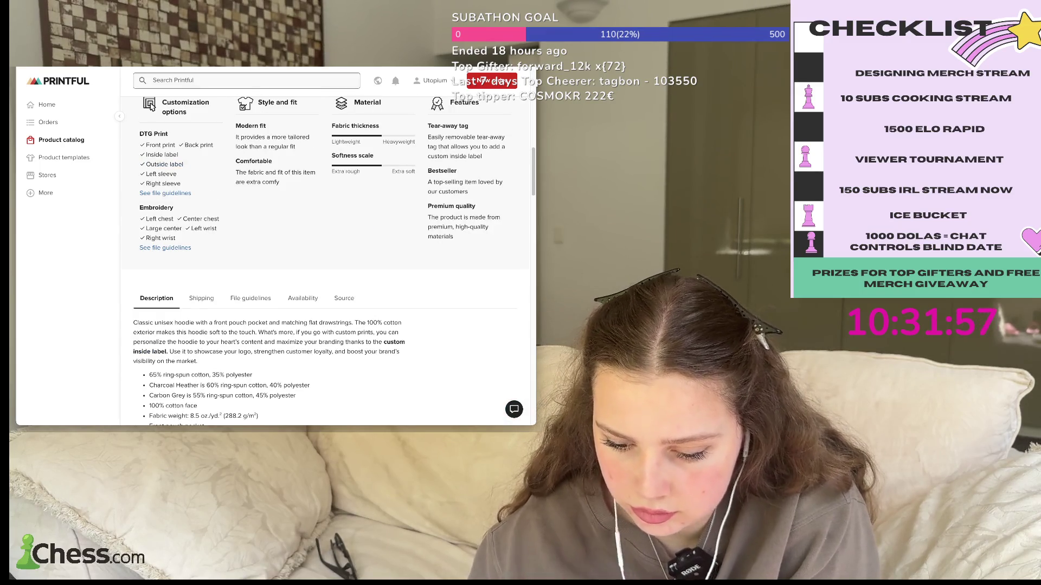
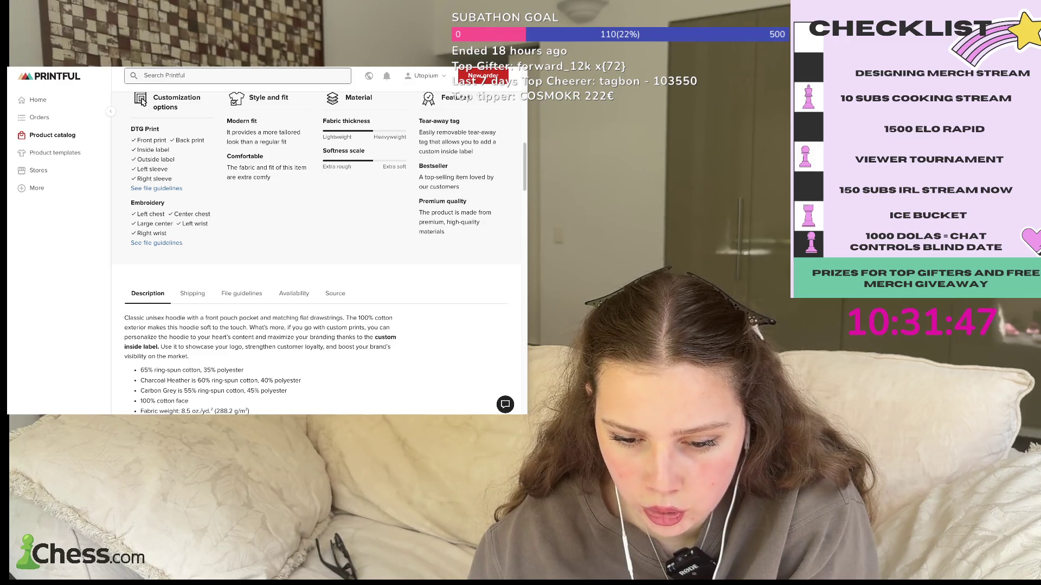
- Read the hoodie's product description, then go back to the hoodie catalog results
{"action": "scroll", "coordinate": [142, 102], "scroll_direction": "up", "scroll_amount": 5}
{"action": "scroll", "coordinate": [331, 260], "scroll_direction": "up", "scroll_amount": 4}
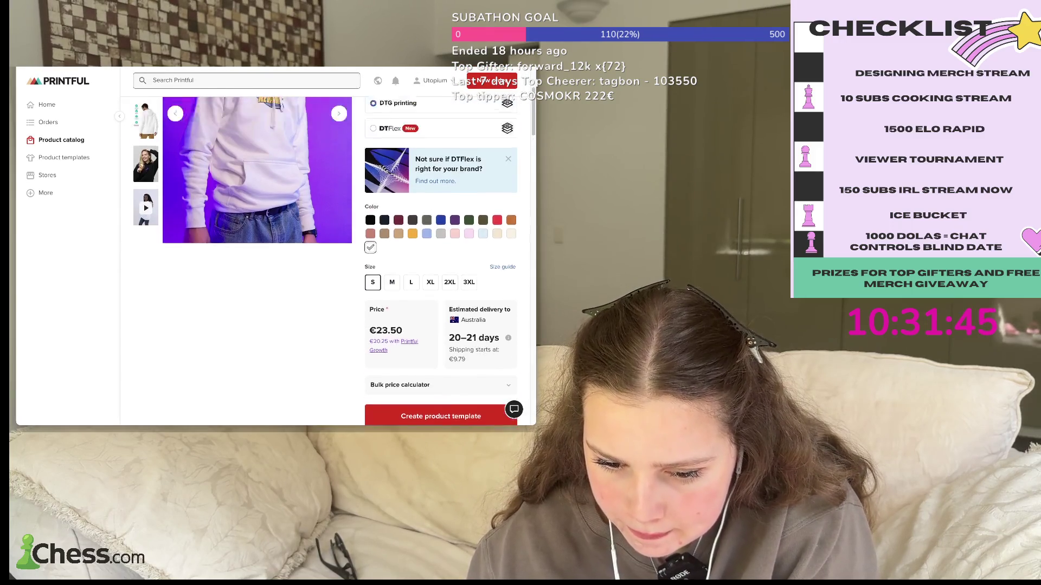
{"action": "scroll", "coordinate": [276, 255], "scroll_direction": "down", "scroll_amount": 5}
{"action": "scroll", "coordinate": [277, 255], "scroll_direction": "down", "scroll_amount": 10}
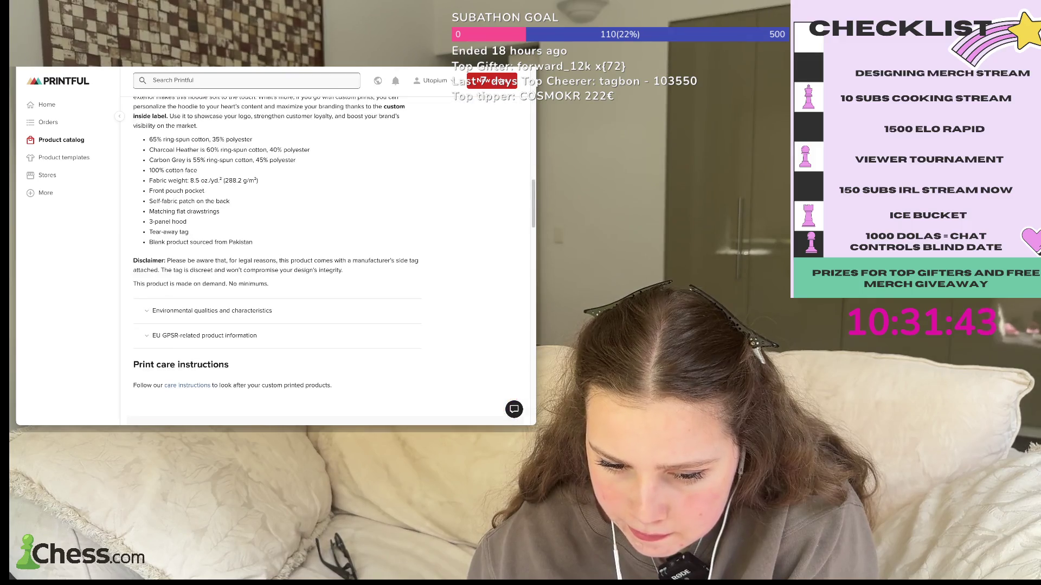
{"action": "scroll", "coordinate": [276, 255], "scroll_direction": "up", "scroll_amount": 1}
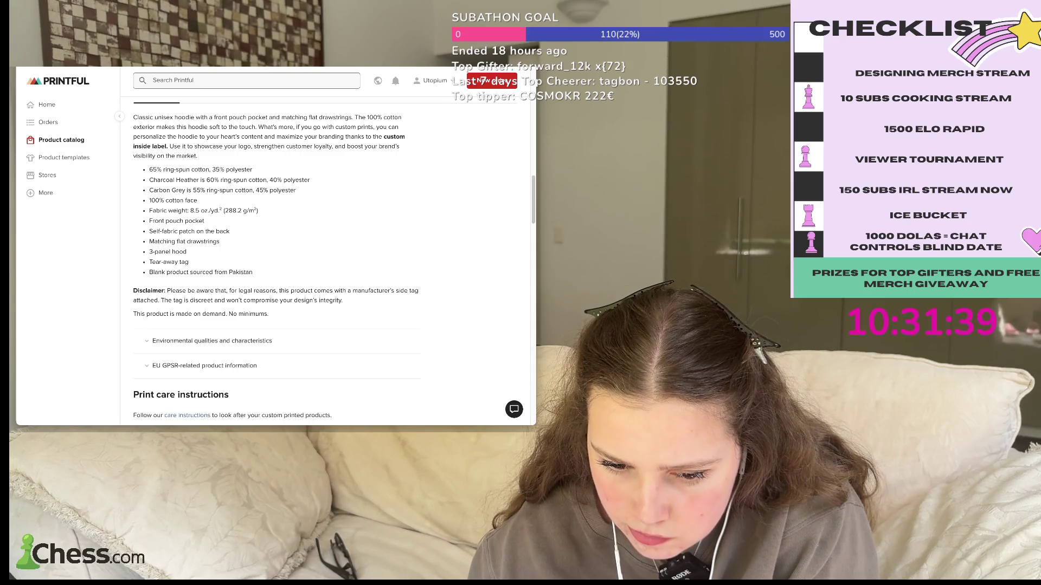
{"action": "scroll", "coordinate": [276, 255], "scroll_direction": "up", "scroll_amount": 1}
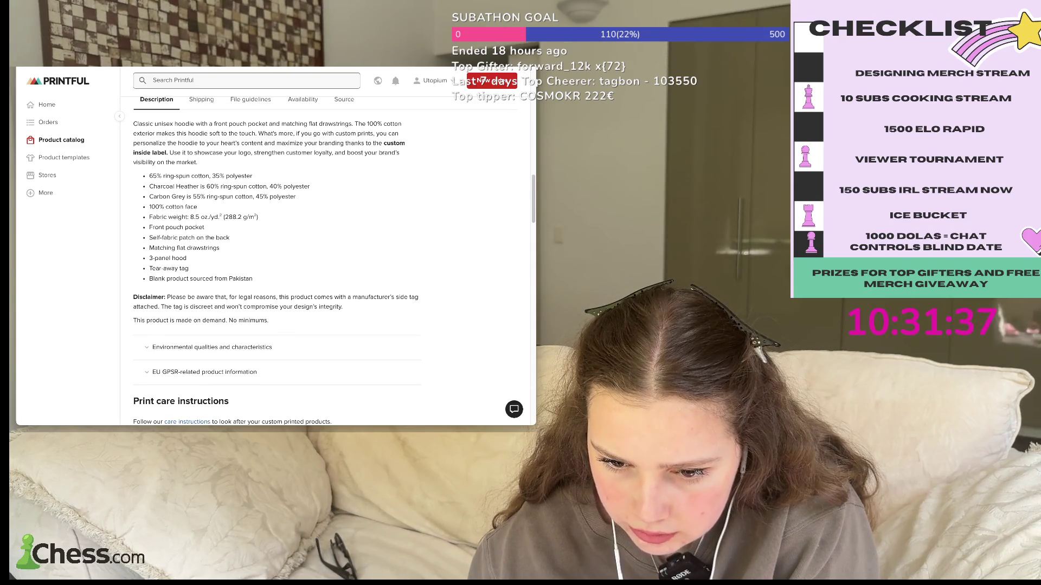
{"action": "key", "text": "alt+Left"}
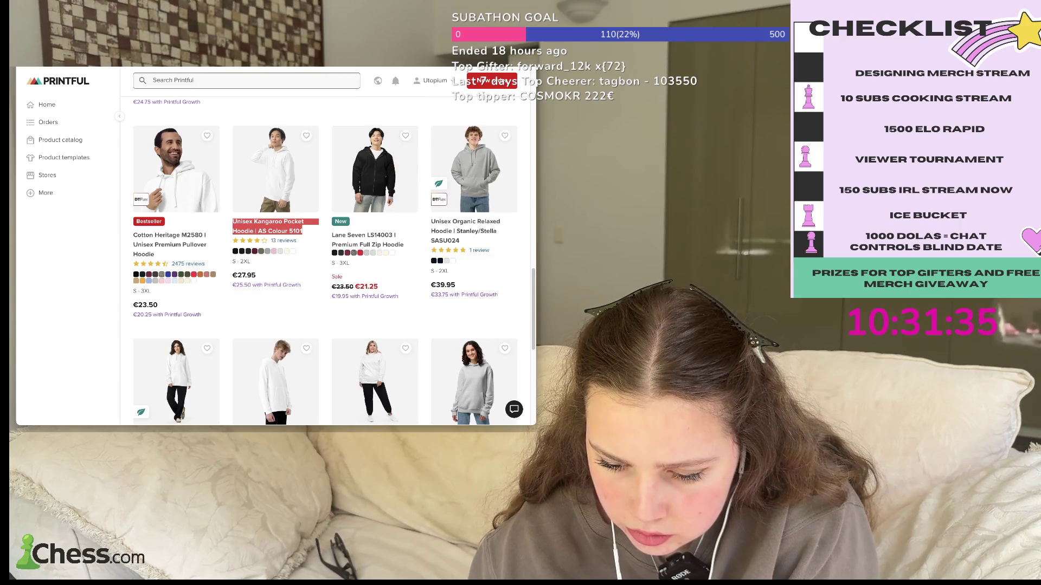
- Load another page of hoodie results in the catalog grid
{"action": "scroll", "coordinate": [278, 301], "scroll_direction": "down", "scroll_amount": 3}
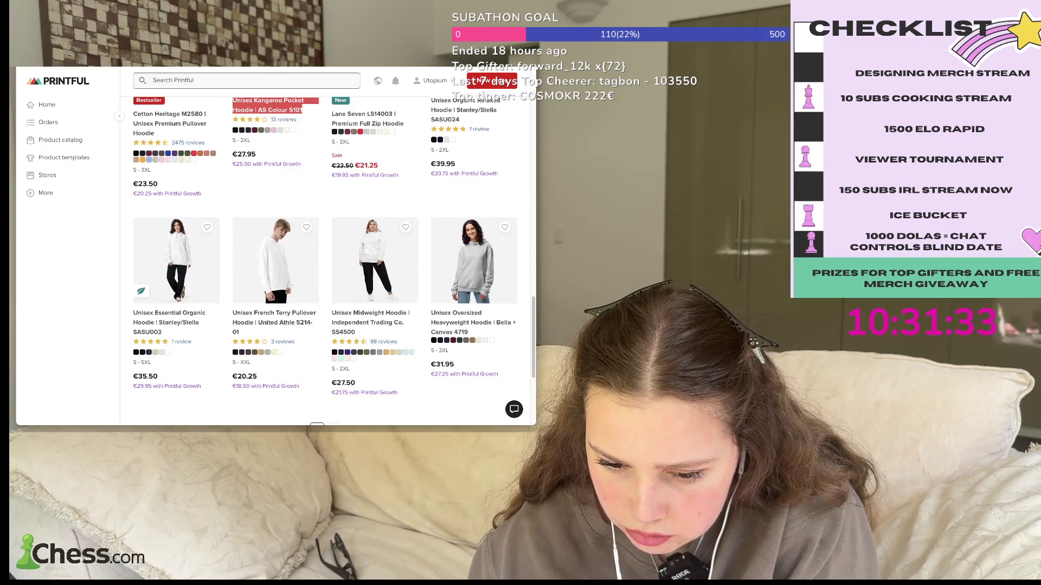
{"action": "scroll", "coordinate": [325, 260], "scroll_direction": "down", "scroll_amount": 5}
{"action": "left_click", "coordinate": [328, 253]}
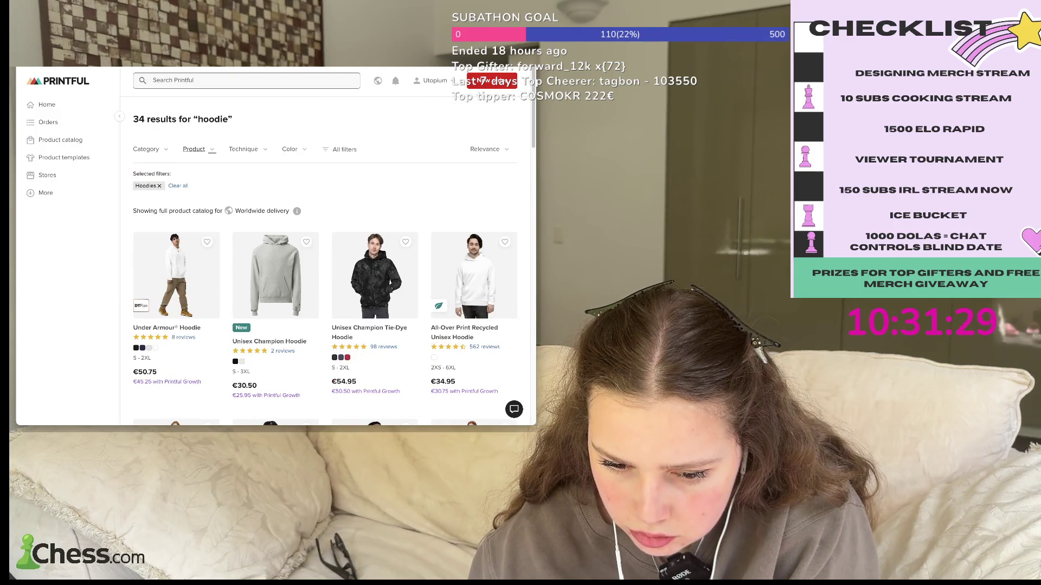
- Sort the hoodie results by price, High - Low
{"action": "left_click", "coordinate": [195, 149]}
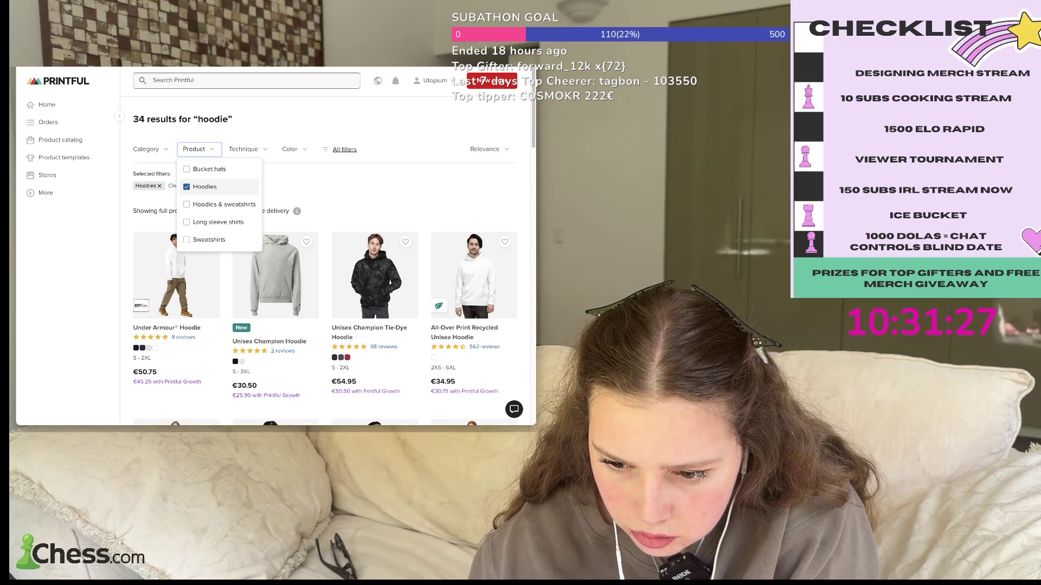
{"action": "left_click", "coordinate": [487, 149]}
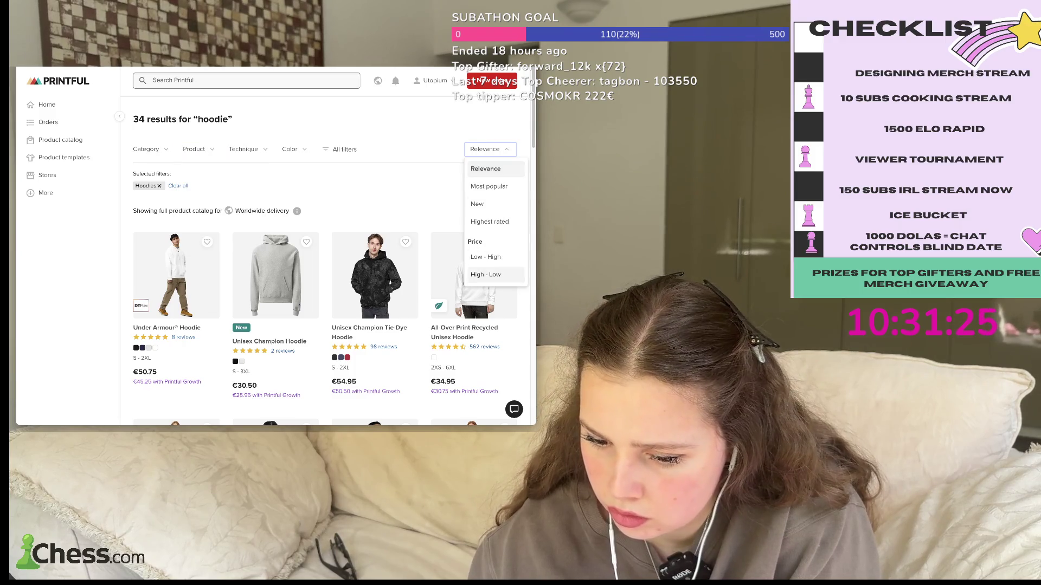
{"action": "left_click", "coordinate": [486, 275]}
- Open the Unisex Pigment-Dyed Hoodie (Independent Trading Co. PRM4500) product page
{"action": "scroll", "coordinate": [486, 274], "scroll_direction": "down", "scroll_amount": 2}
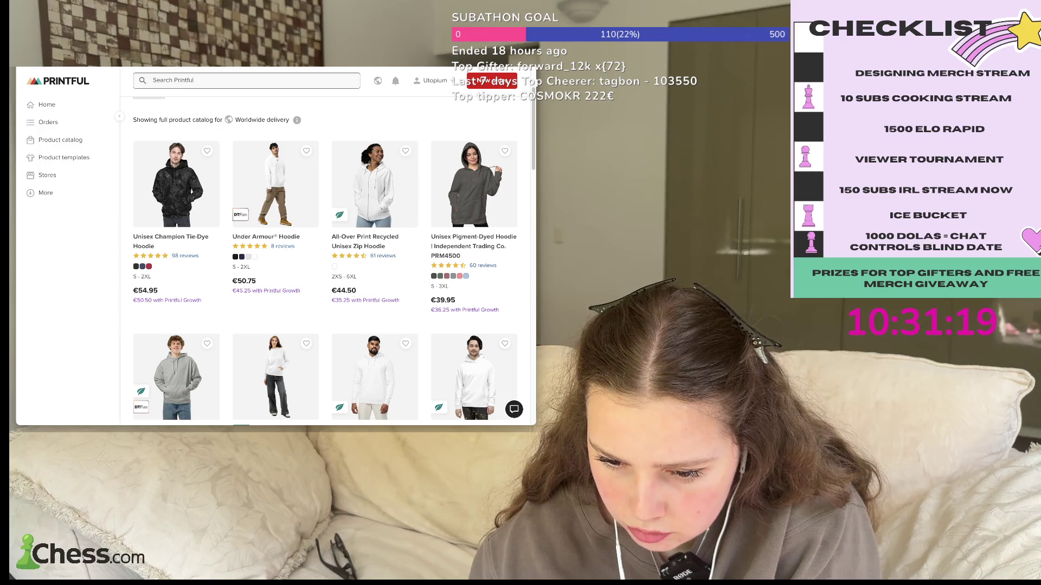
{"action": "scroll", "coordinate": [326, 261], "scroll_direction": "down", "scroll_amount": 1}
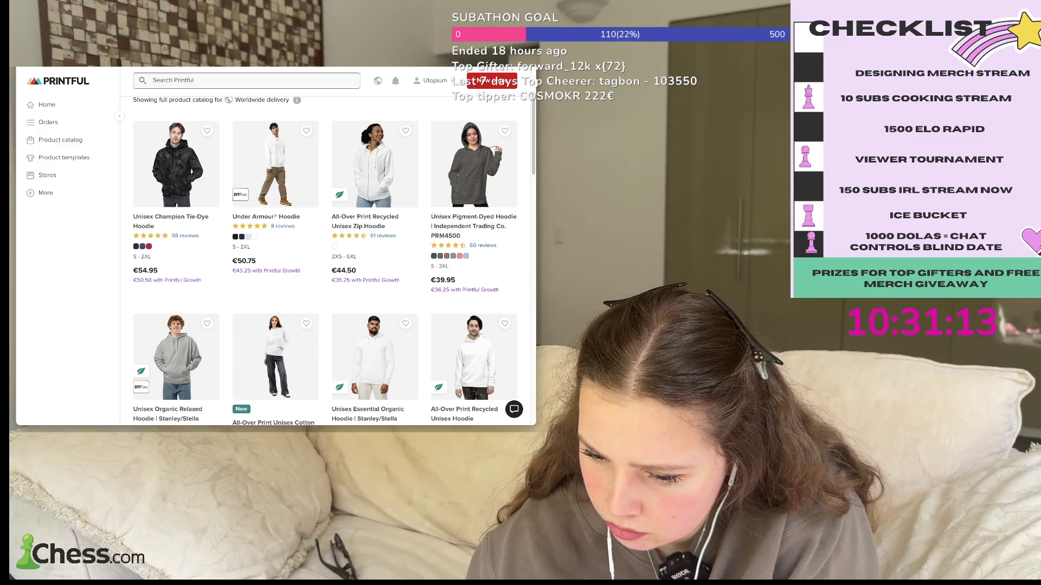
{"action": "scroll", "coordinate": [325, 260], "scroll_direction": "down", "scroll_amount": 1}
{"action": "scroll", "coordinate": [326, 260], "scroll_direction": "down", "scroll_amount": 1}
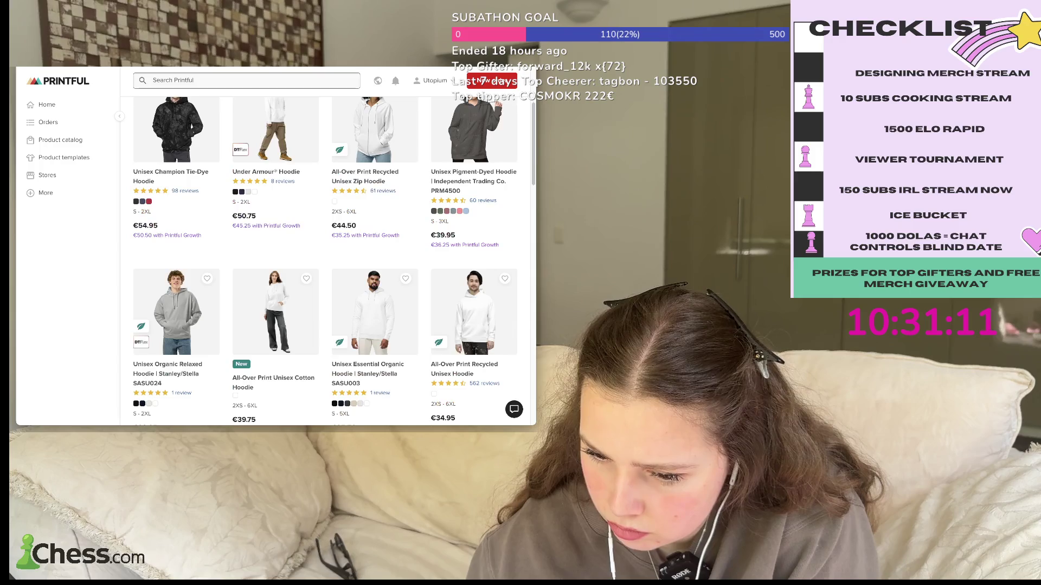
{"action": "triple_click", "coordinate": [473, 181]}
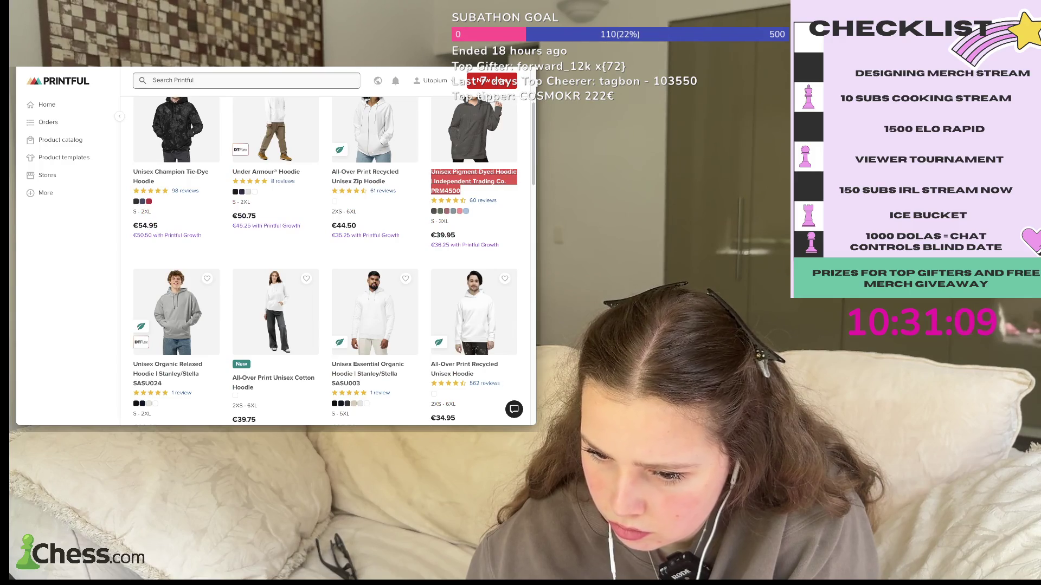
{"action": "left_click", "coordinate": [473, 181]}
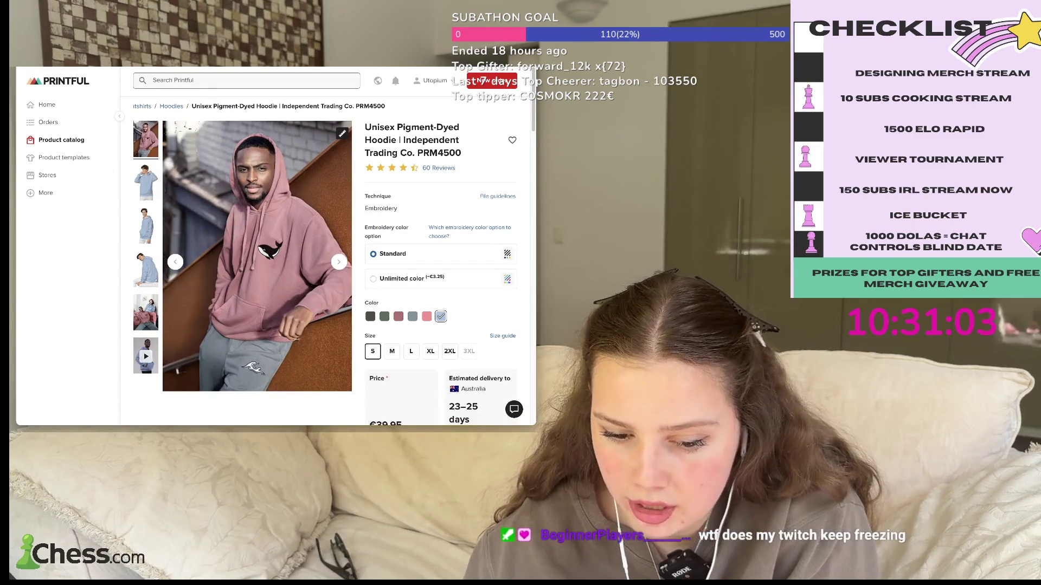
- Look over the Unisex Pigment-Dyed Hoodie page, then go back
{"action": "scroll", "coordinate": [151, 348], "scroll_direction": "down", "scroll_amount": 5}
{"action": "scroll", "coordinate": [152, 347], "scroll_direction": "down", "scroll_amount": 10}
{"action": "scroll", "coordinate": [151, 347], "scroll_direction": "up", "scroll_amount": 2}
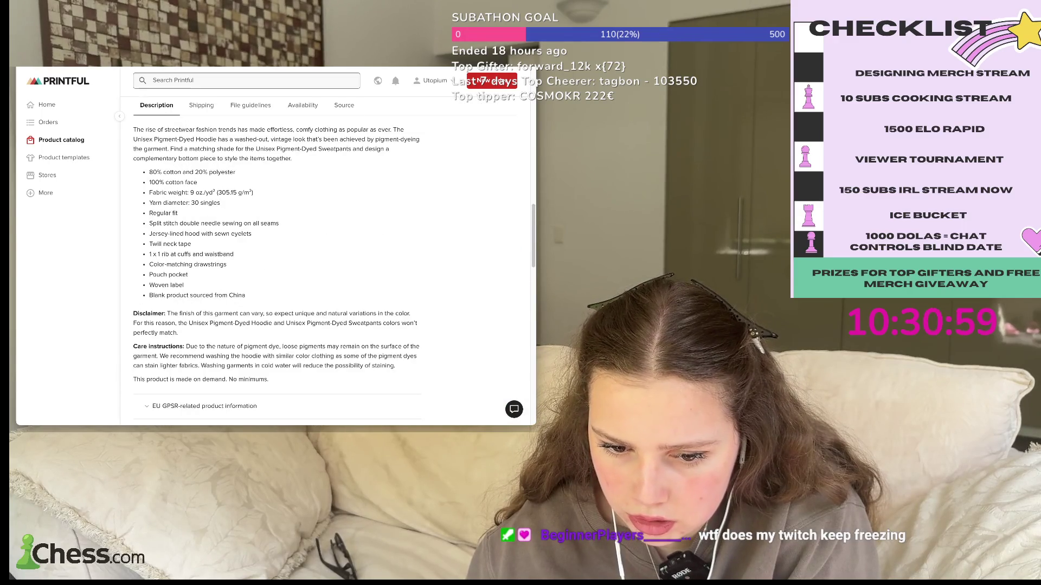
{"action": "key", "text": "alt+Left"}
- Scroll through the previous hoodie page, then step back once more toward the results grid
{"action": "scroll", "coordinate": [325, 260], "scroll_direction": "down", "scroll_amount": 3}
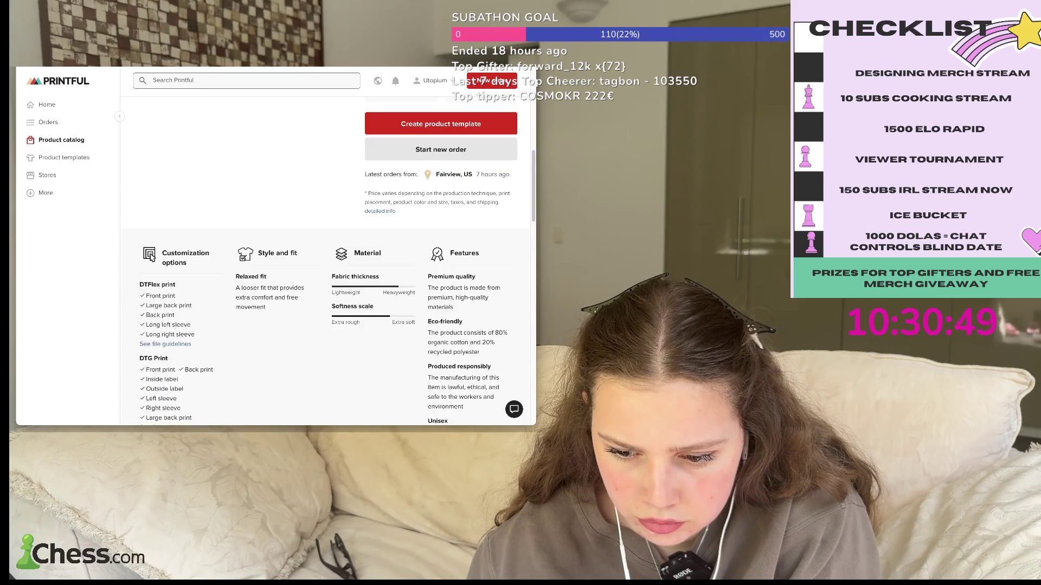
{"action": "scroll", "coordinate": [152, 276], "scroll_direction": "down", "scroll_amount": 6}
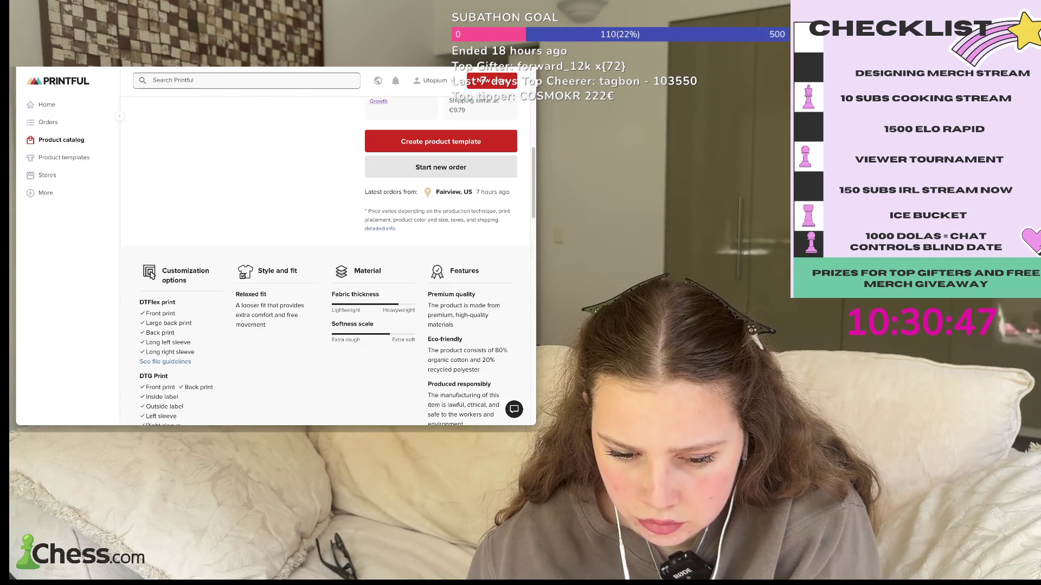
{"action": "scroll", "coordinate": [151, 276], "scroll_direction": "down", "scroll_amount": 5}
{"action": "scroll", "coordinate": [151, 276], "scroll_direction": "down", "scroll_amount": 5}
{"action": "scroll", "coordinate": [151, 275], "scroll_direction": "down", "scroll_amount": 4}
{"action": "scroll", "coordinate": [150, 276], "scroll_direction": "down", "scroll_amount": 2}
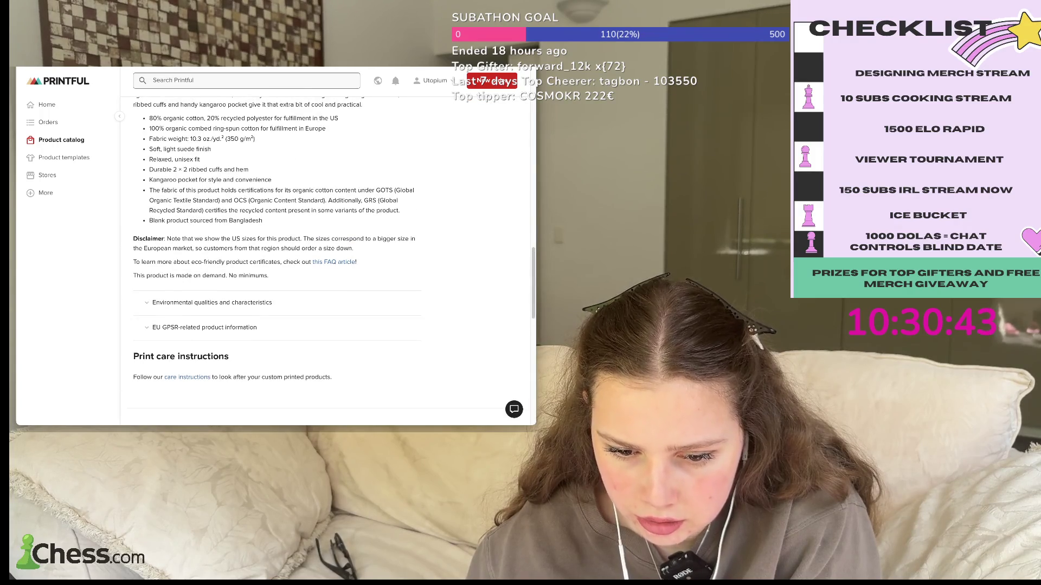
{"action": "scroll", "coordinate": [151, 275], "scroll_direction": "up", "scroll_amount": 15}
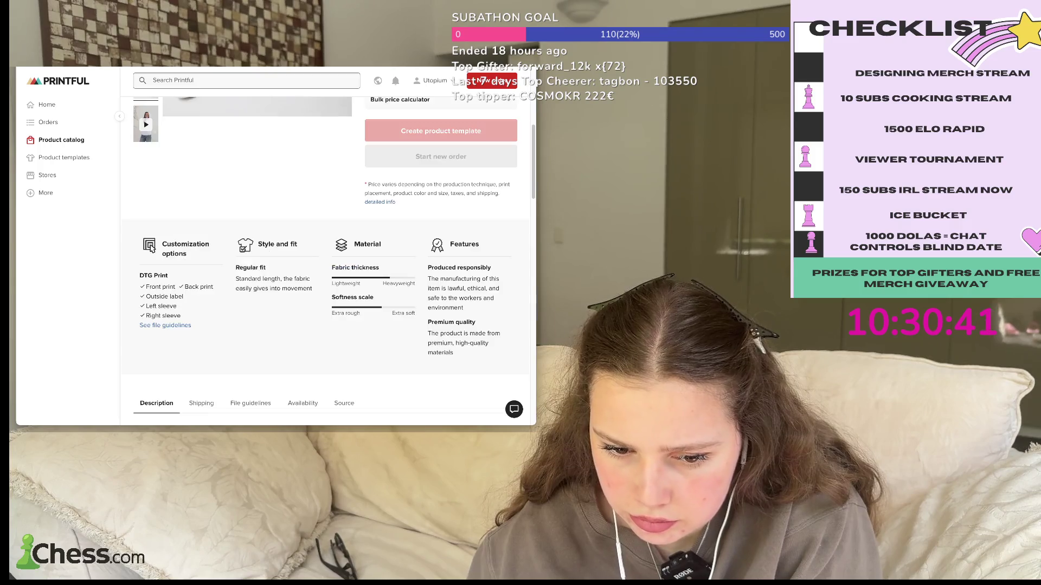
{"action": "scroll", "coordinate": [152, 249], "scroll_direction": "up", "scroll_amount": 5}
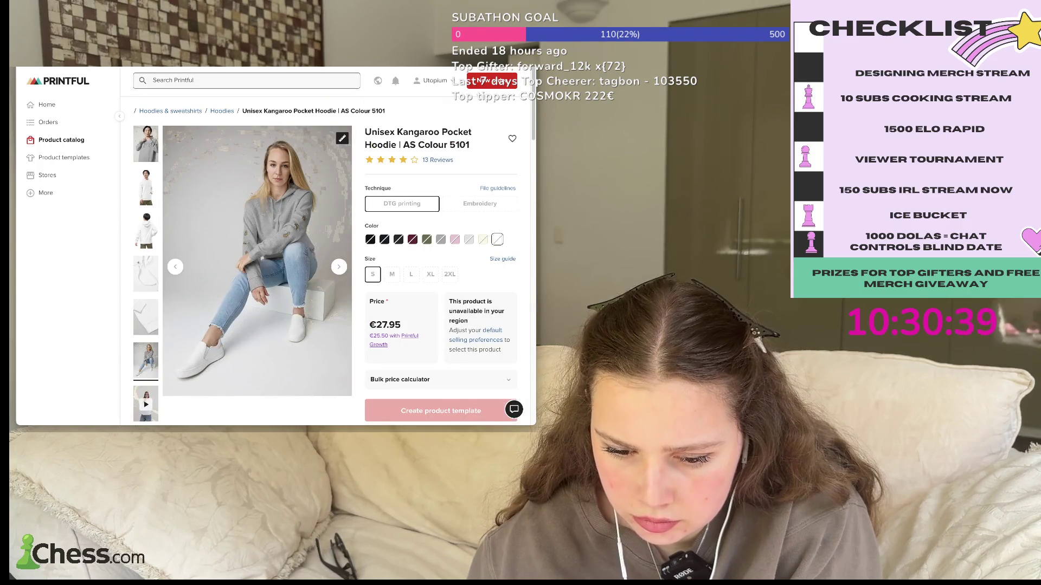
{"action": "key", "text": "alt+Left"}
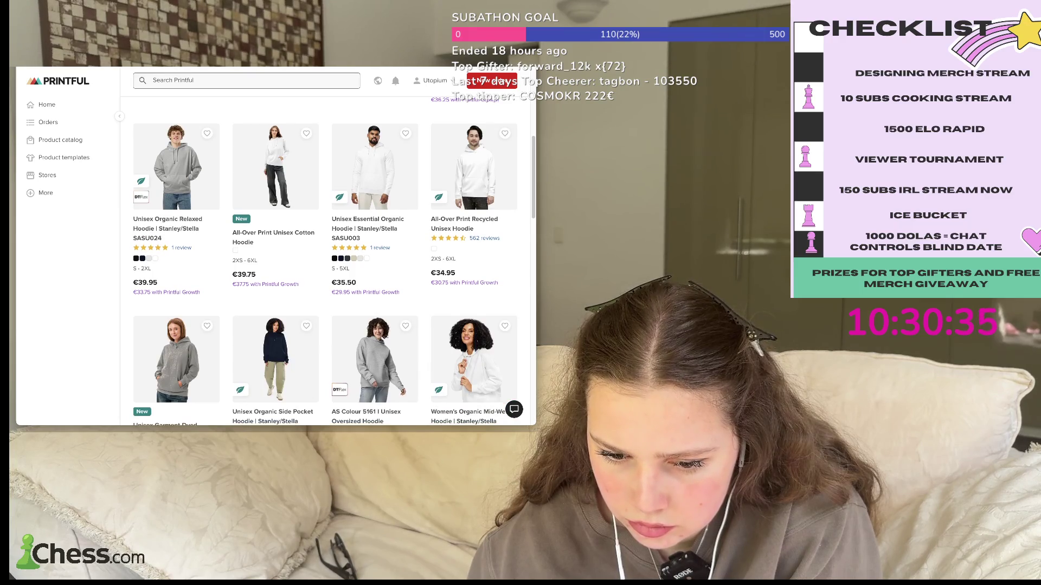
- Open the All-Over Print Unisex Cotton Hoodie page (€39.75) and read through its description
{"action": "left_click", "coordinate": [273, 233]}
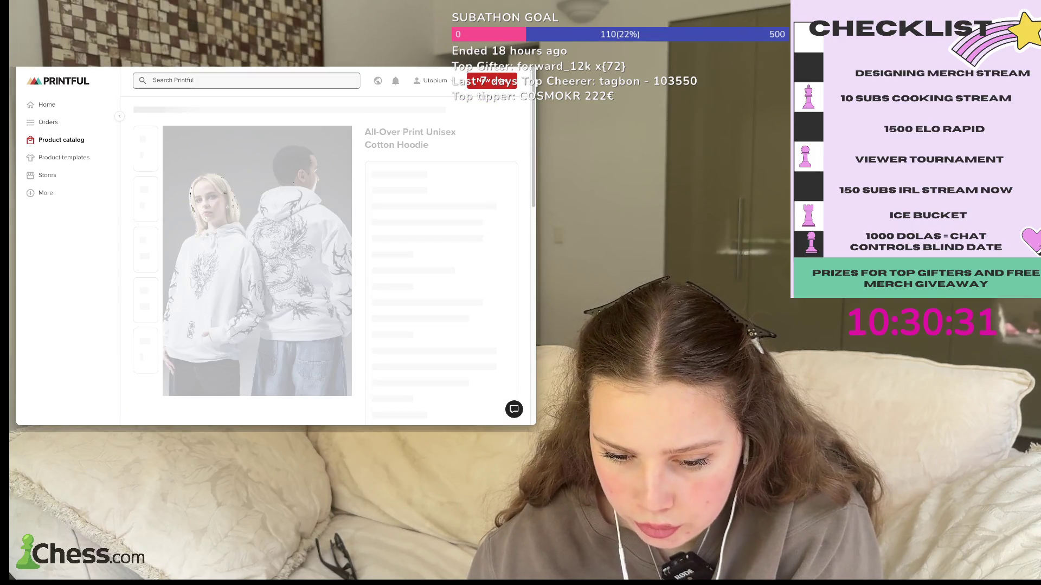
{"action": "scroll", "coordinate": [325, 260], "scroll_direction": "down", "scroll_amount": 5}
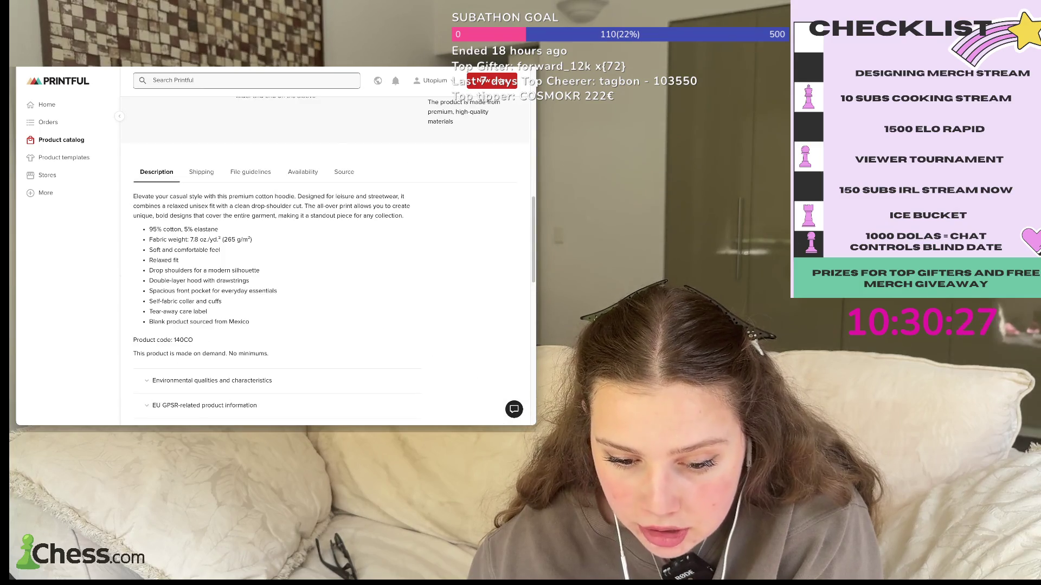
{"action": "scroll", "coordinate": [453, 316], "scroll_direction": "up", "scroll_amount": 5}
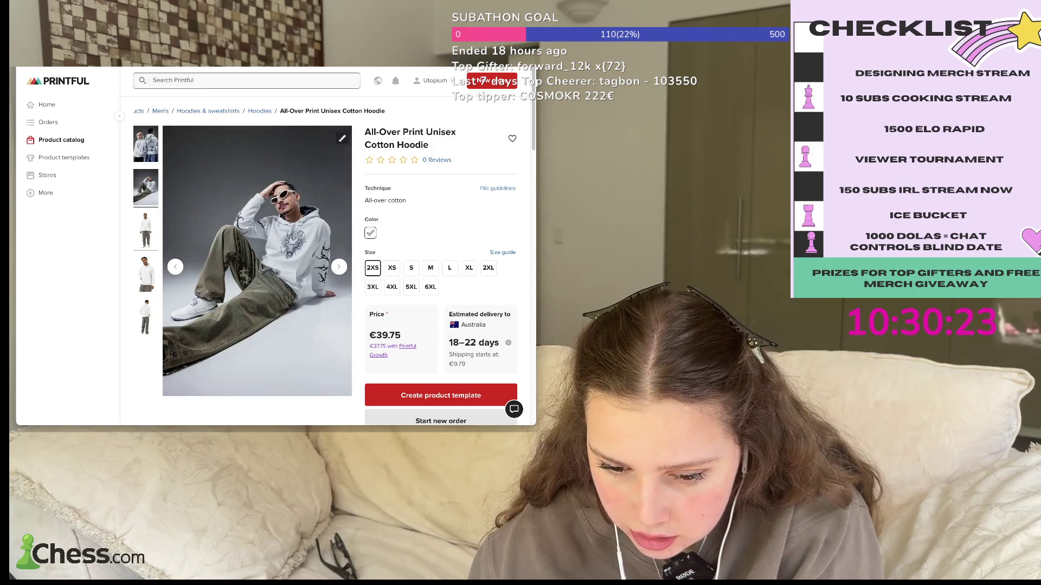
{"action": "scroll", "coordinate": [454, 316], "scroll_direction": "down", "scroll_amount": 3}
{"action": "scroll", "coordinate": [453, 316], "scroll_direction": "up", "scroll_amount": 3}
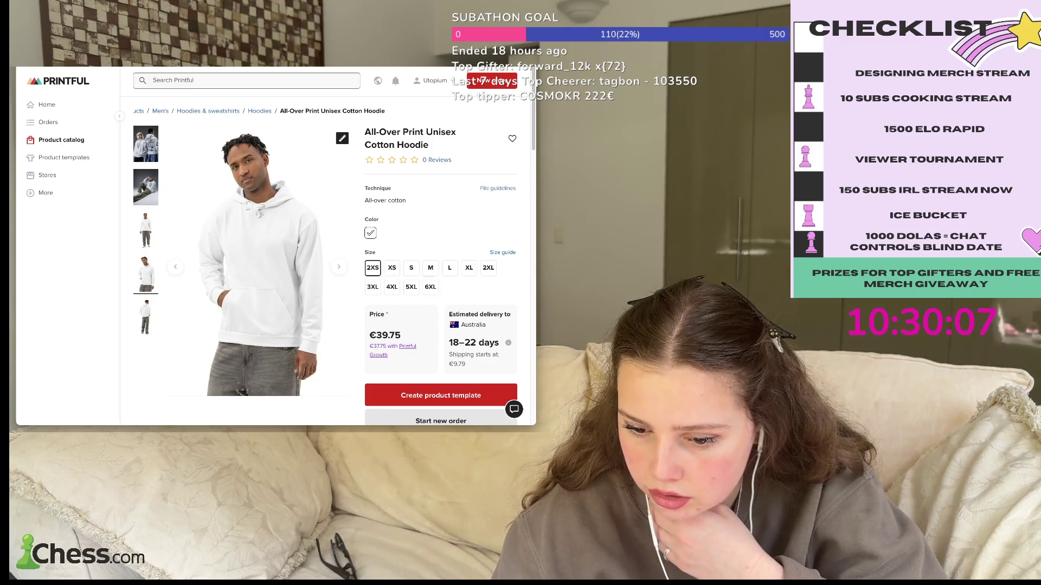
- Review the All-Over Print Unisex Cotton Hoodie page and select its full product title
{"action": "scroll", "coordinate": [453, 317], "scroll_direction": "down", "scroll_amount": 10}
{"action": "scroll", "coordinate": [326, 260], "scroll_direction": "up", "scroll_amount": 5}
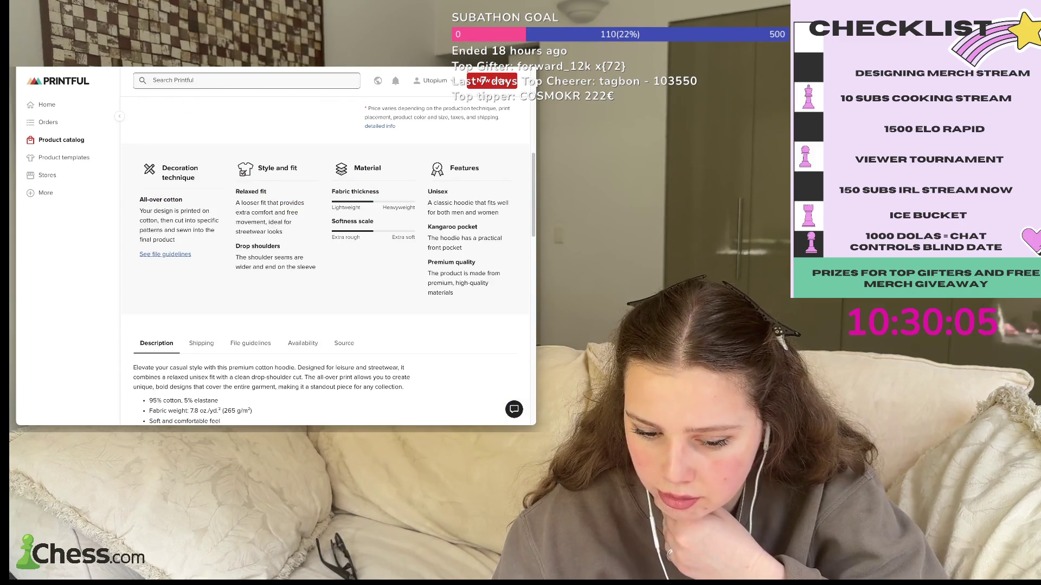
{"action": "scroll", "coordinate": [325, 260], "scroll_direction": "up", "scroll_amount": 1}
{"action": "scroll", "coordinate": [326, 260], "scroll_direction": "up", "scroll_amount": 1}
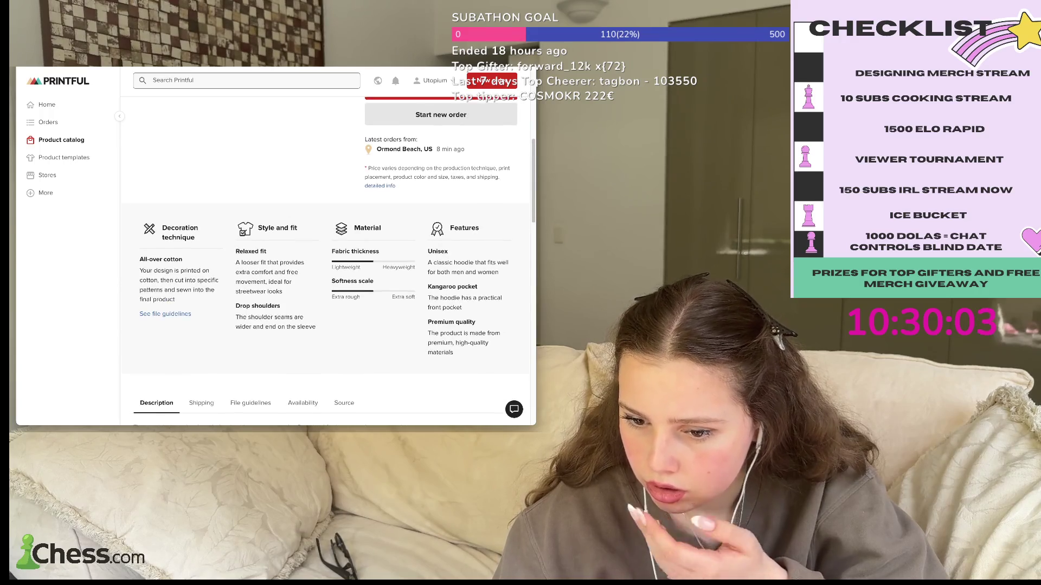
{"action": "scroll", "coordinate": [326, 260], "scroll_direction": "up", "scroll_amount": 1}
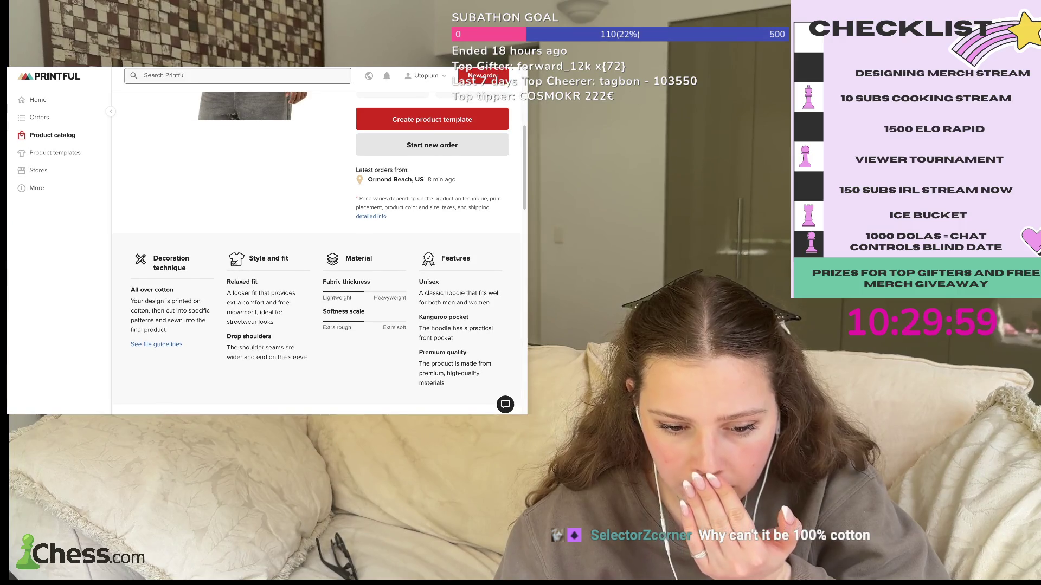
{"action": "scroll", "coordinate": [325, 260], "scroll_direction": "down", "scroll_amount": 10}
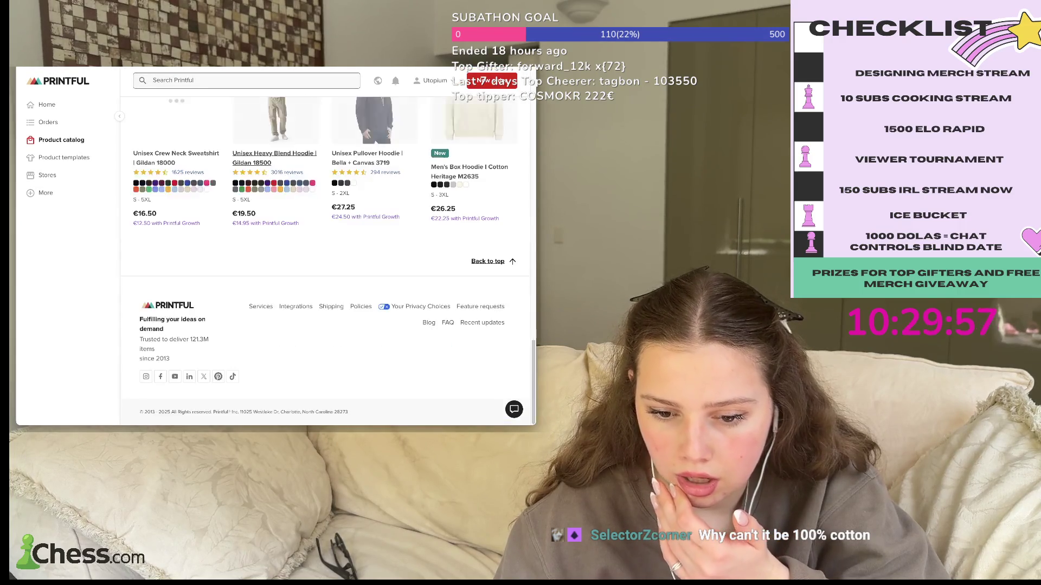
{"action": "scroll", "coordinate": [326, 261], "scroll_direction": "up", "scroll_amount": 10}
{"action": "scroll", "coordinate": [326, 260], "scroll_direction": "down", "scroll_amount": 2}
{"action": "scroll", "coordinate": [325, 260], "scroll_direction": "down", "scroll_amount": 2}
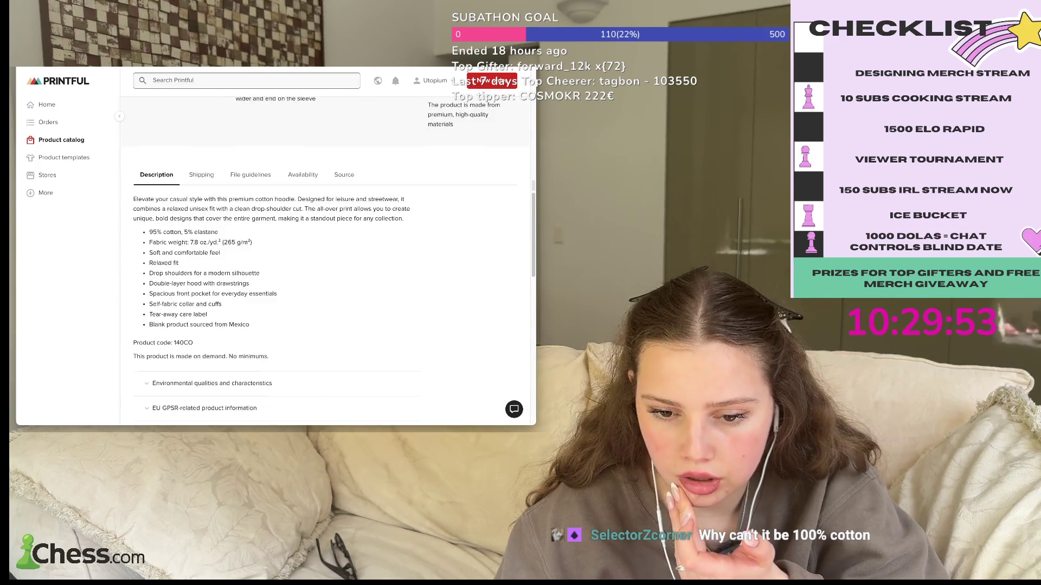
{"action": "scroll", "coordinate": [325, 260], "scroll_direction": "up", "scroll_amount": 10}
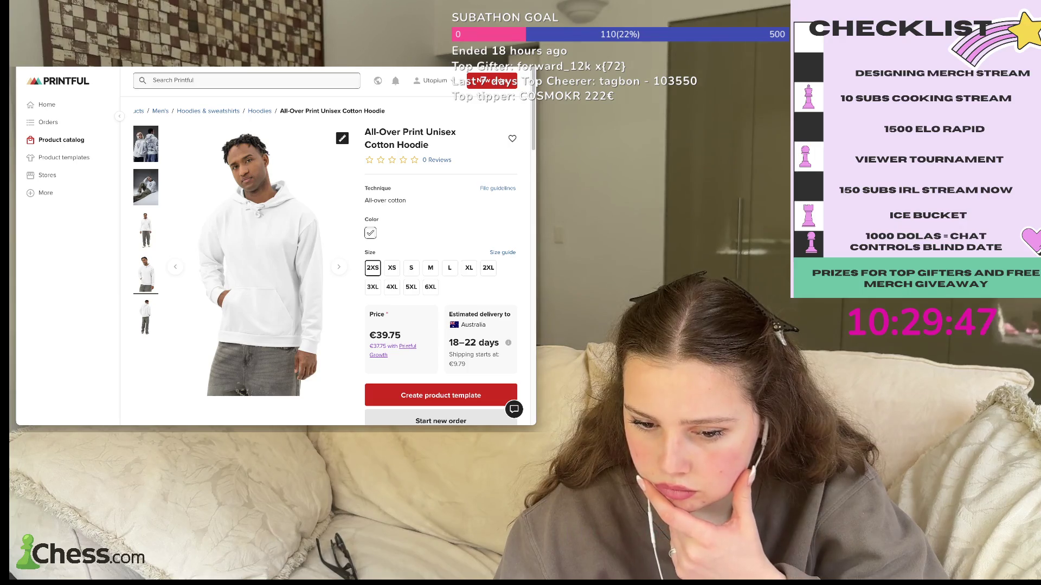
{"action": "scroll", "coordinate": [325, 261], "scroll_direction": "down", "scroll_amount": 1}
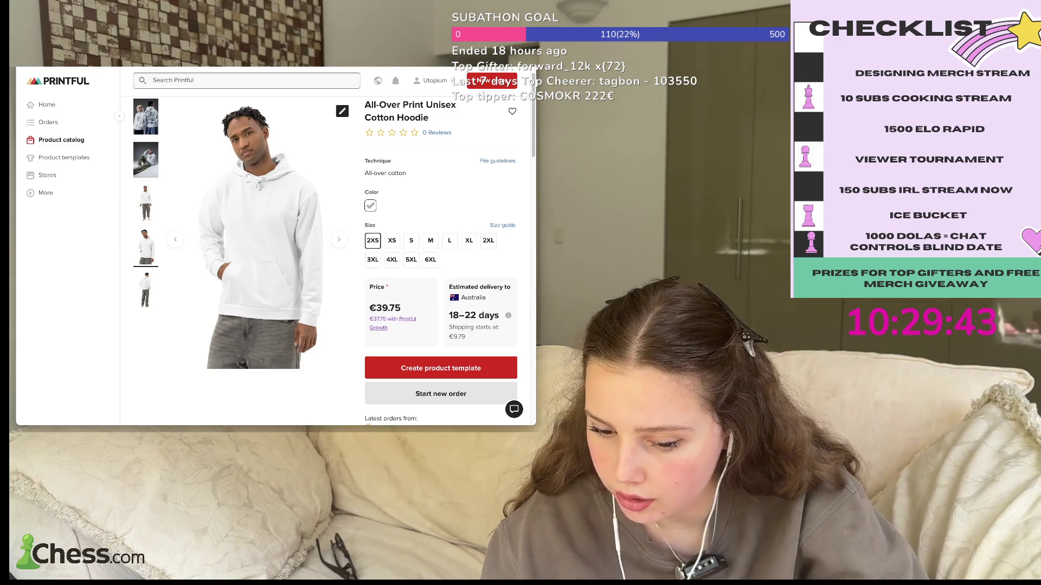
{"action": "scroll", "coordinate": [453, 231], "scroll_direction": "up", "scroll_amount": 1}
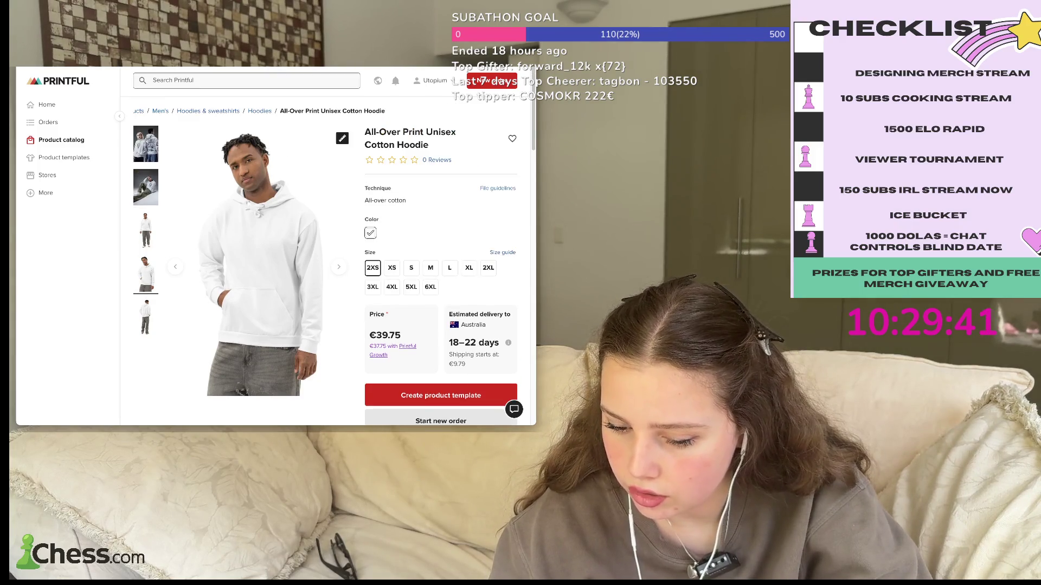
{"action": "scroll", "coordinate": [454, 231], "scroll_direction": "down", "scroll_amount": 2}
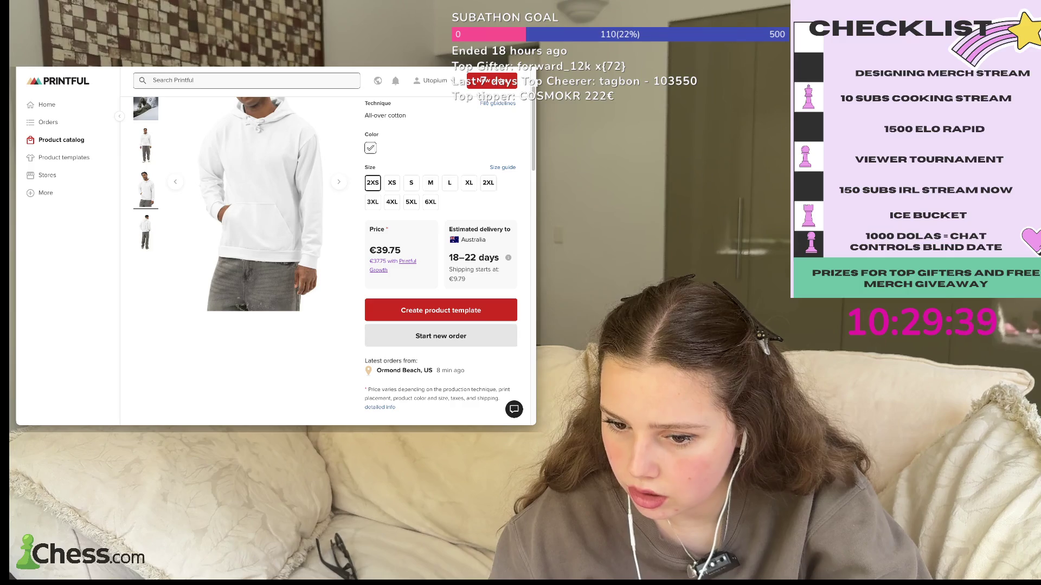
{"action": "scroll", "coordinate": [454, 231], "scroll_direction": "up", "scroll_amount": 3}
{"action": "triple_click", "coordinate": [410, 139]}
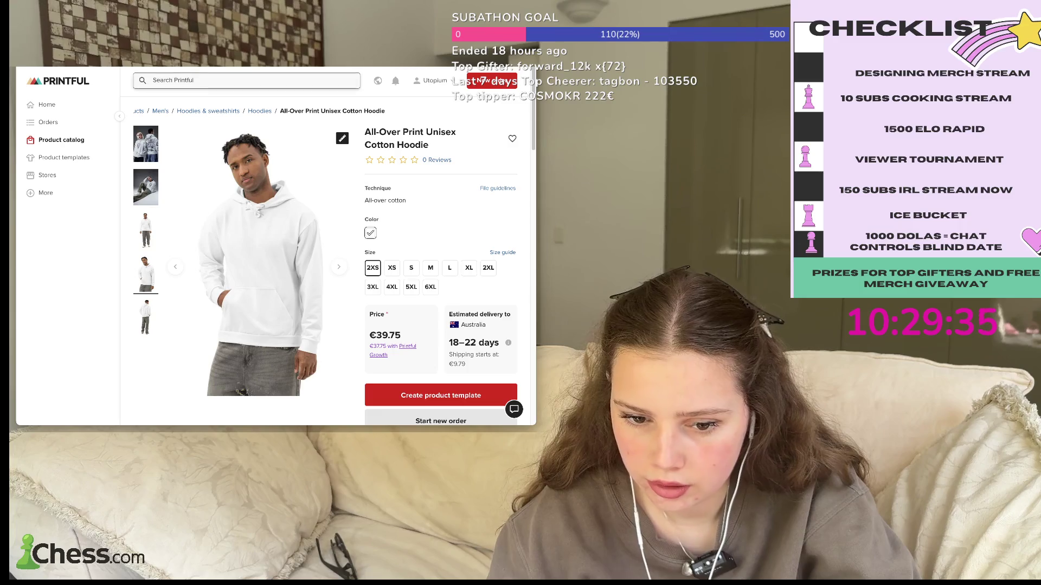
- Go back past the Kangaroo Pocket Hoodie page to the hoodie catalog grid
{"action": "key", "text": "alt+Left"}
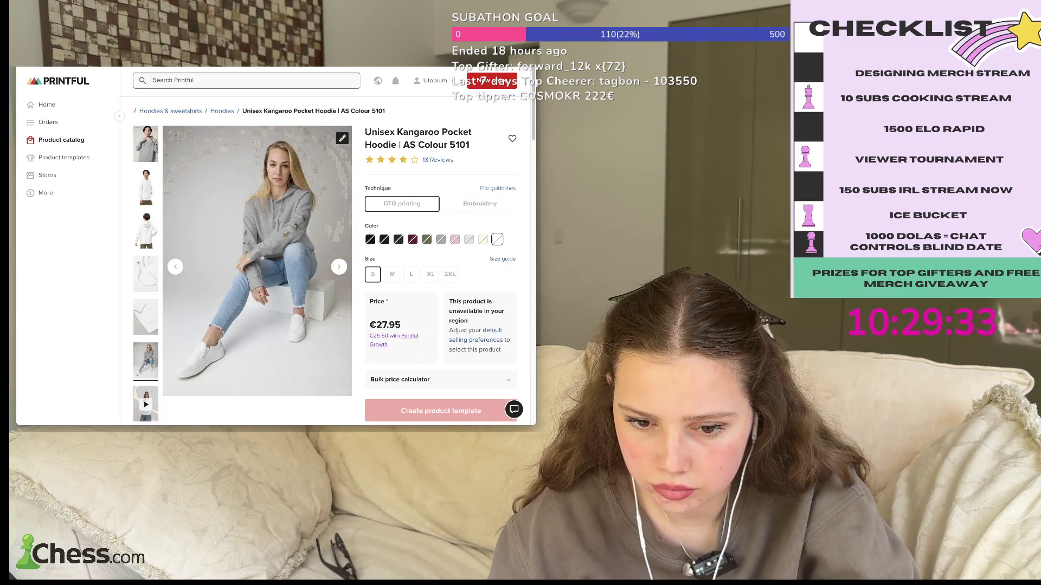
{"action": "scroll", "coordinate": [325, 260], "scroll_direction": "down", "scroll_amount": 10}
{"action": "key", "text": "alt+Left"}
{"action": "key", "text": "alt+Left"}
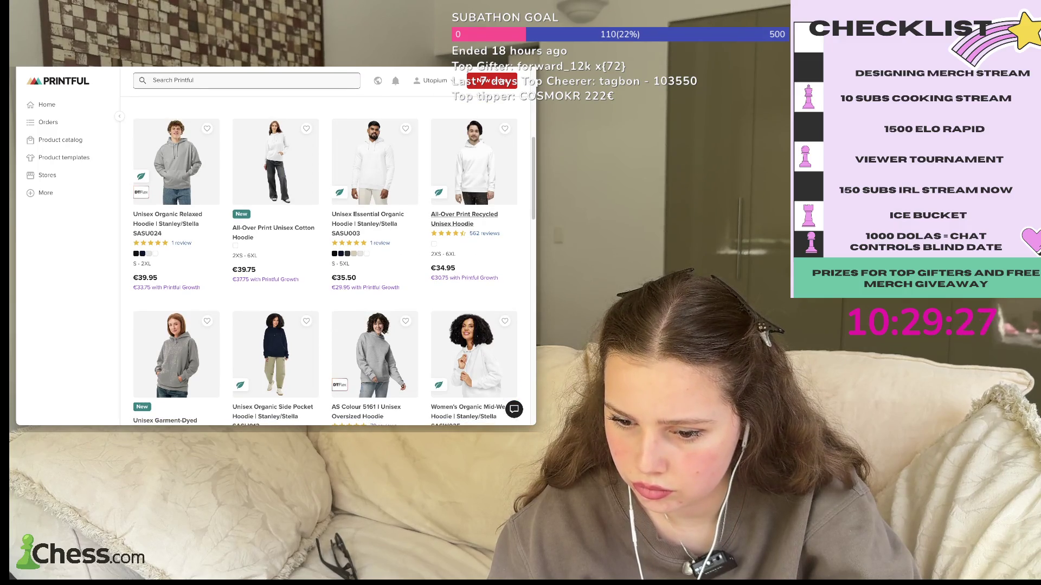
{"action": "triple_click", "coordinate": [464, 219]}
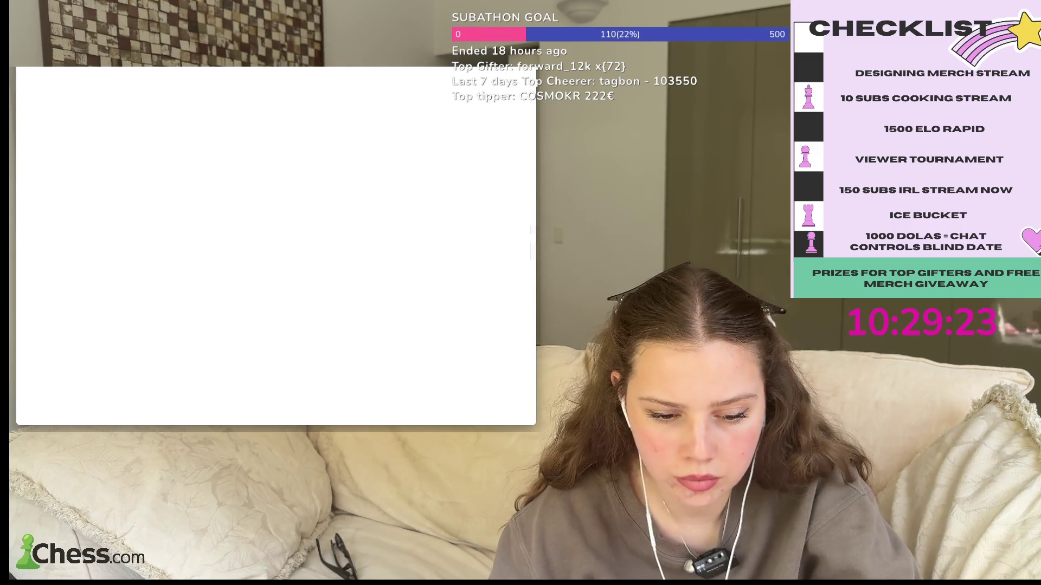
{"action": "scroll", "coordinate": [325, 244], "scroll_direction": "down", "scroll_amount": 10}
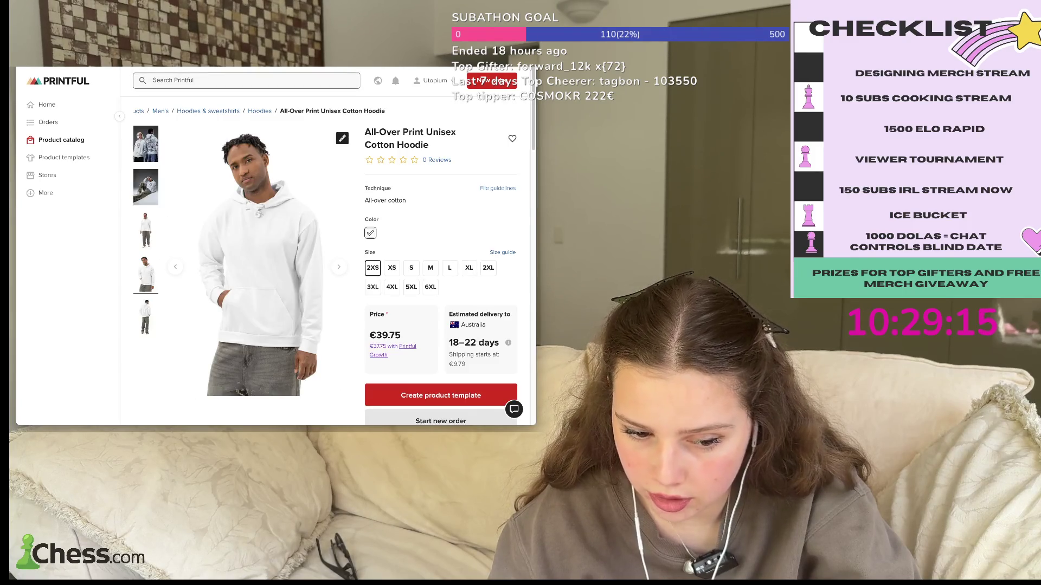
{"action": "key", "text": "alt+Left"}
{"action": "scroll", "coordinate": [325, 260], "scroll_direction": "down", "scroll_amount": 3}
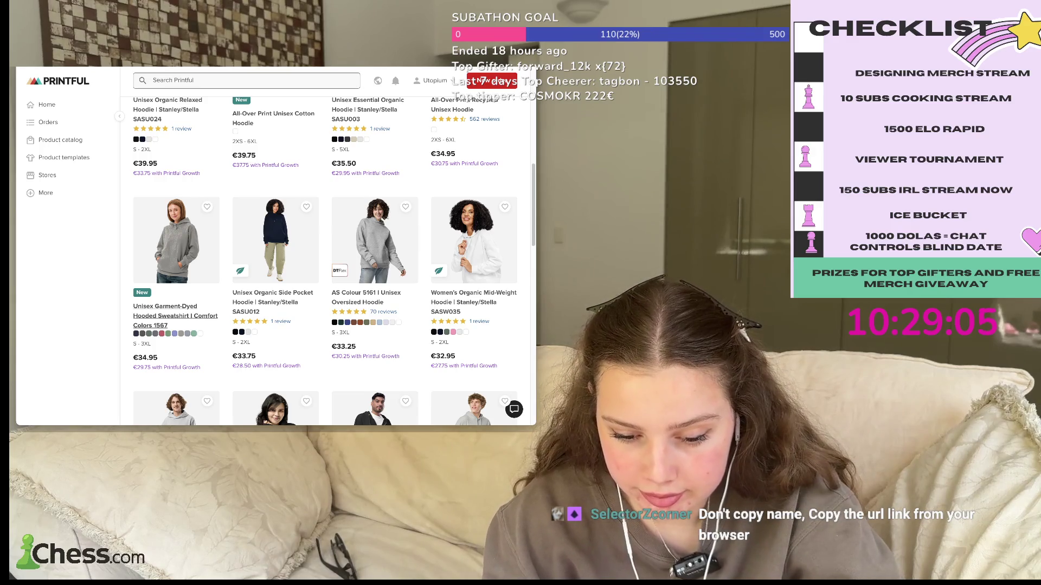
{"action": "triple_click", "coordinate": [175, 316]}
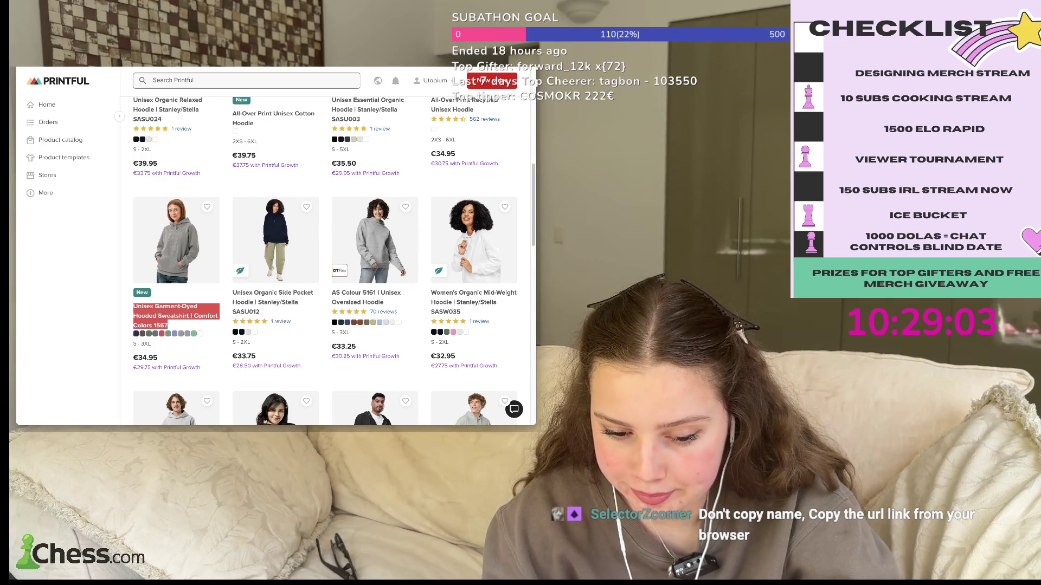
{"action": "left_click", "coordinate": [175, 316]}
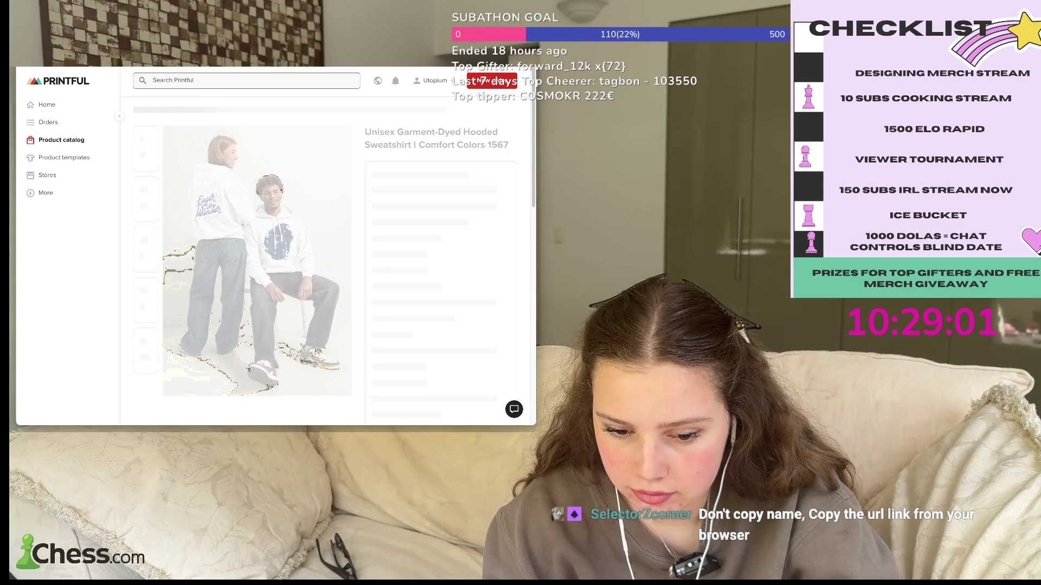
{"action": "scroll", "coordinate": [325, 261], "scroll_direction": "down", "scroll_amount": 3}
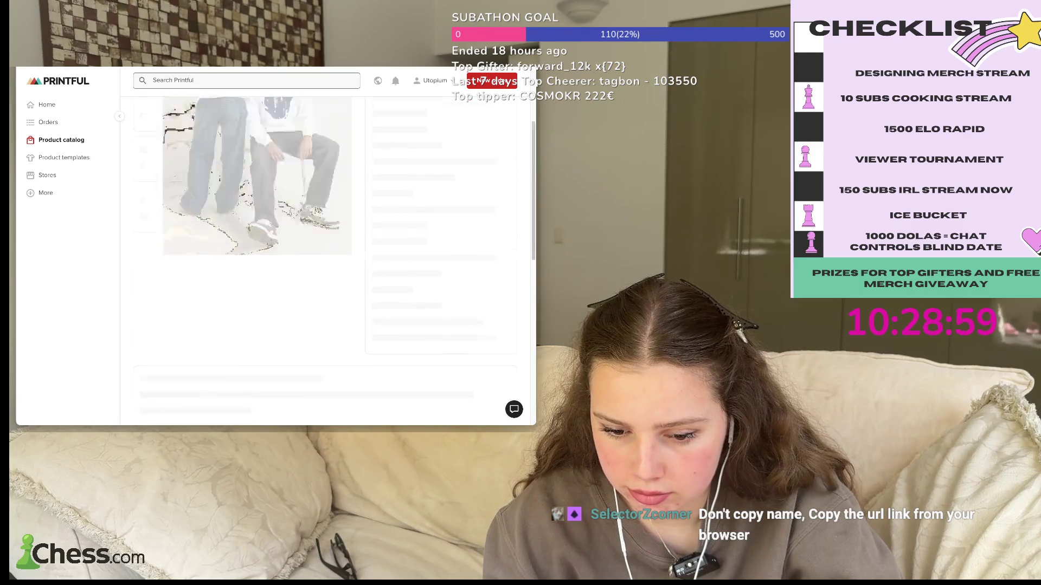
{"action": "scroll", "coordinate": [325, 260], "scroll_direction": "down", "scroll_amount": 10}
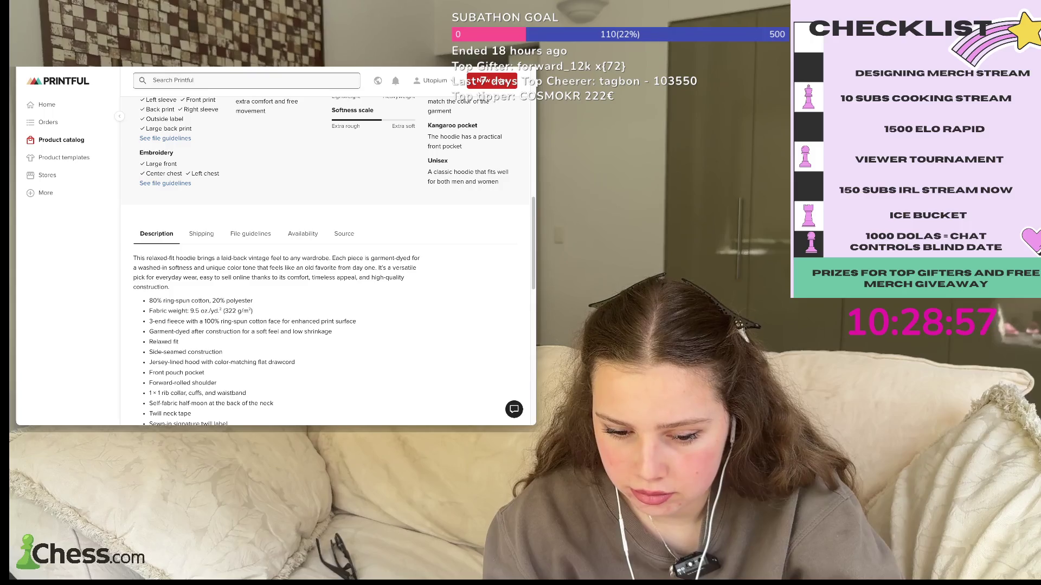
{"action": "scroll", "coordinate": [325, 261], "scroll_direction": "up", "scroll_amount": 10}
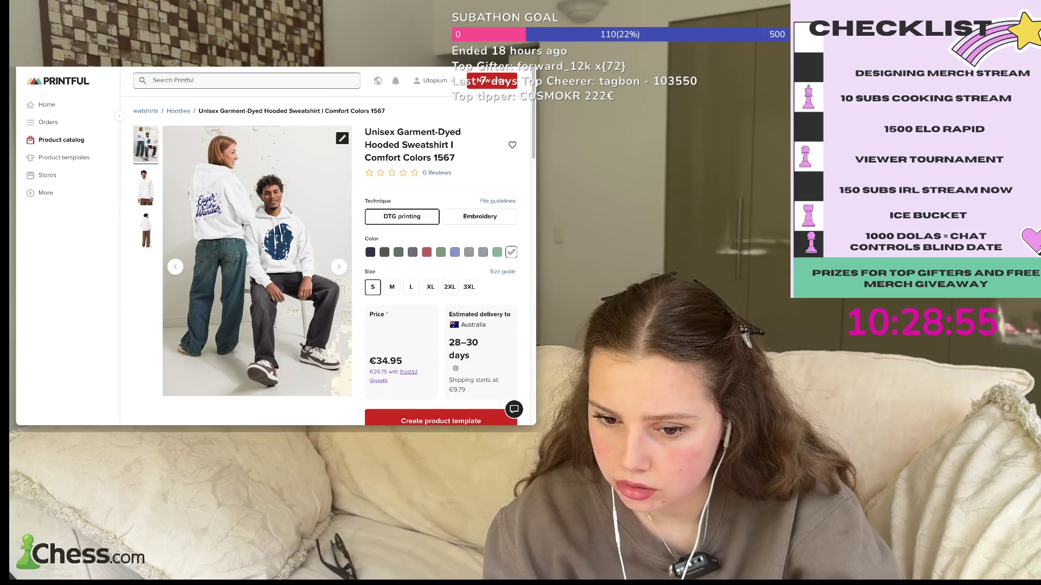
{"action": "key", "text": "alt+Left"}
{"action": "key", "text": "alt+Left"}
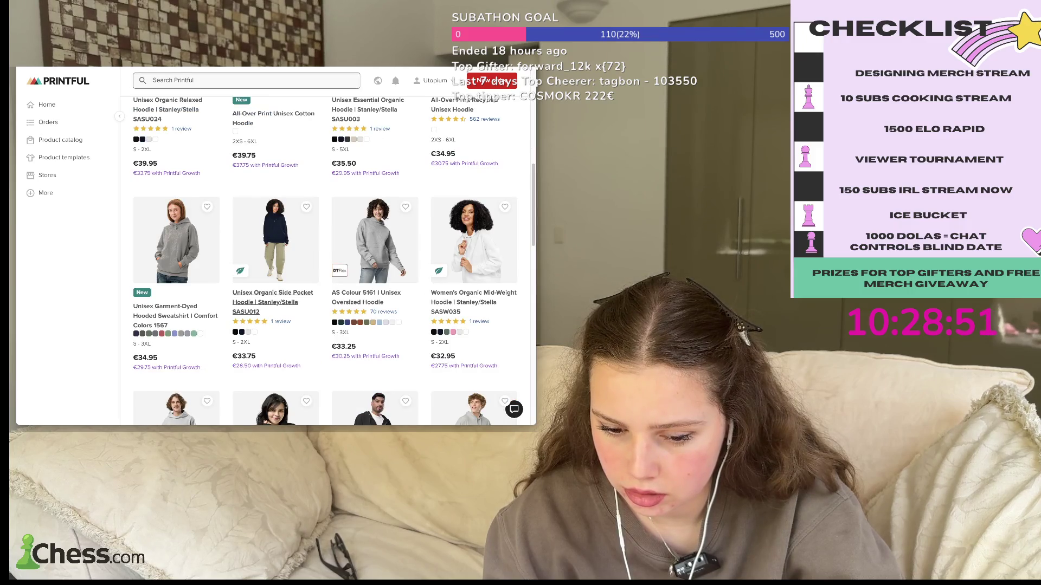
{"action": "triple_click", "coordinate": [272, 302]}
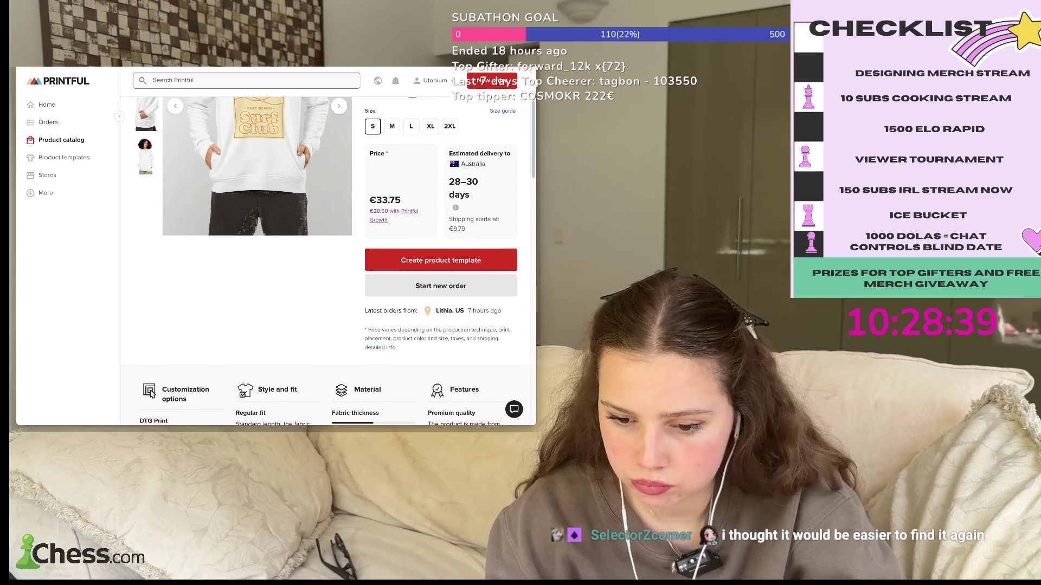
{"action": "scroll", "coordinate": [453, 317], "scroll_direction": "up", "scroll_amount": 5}
{"action": "scroll", "coordinate": [454, 316], "scroll_direction": "down", "scroll_amount": 10}
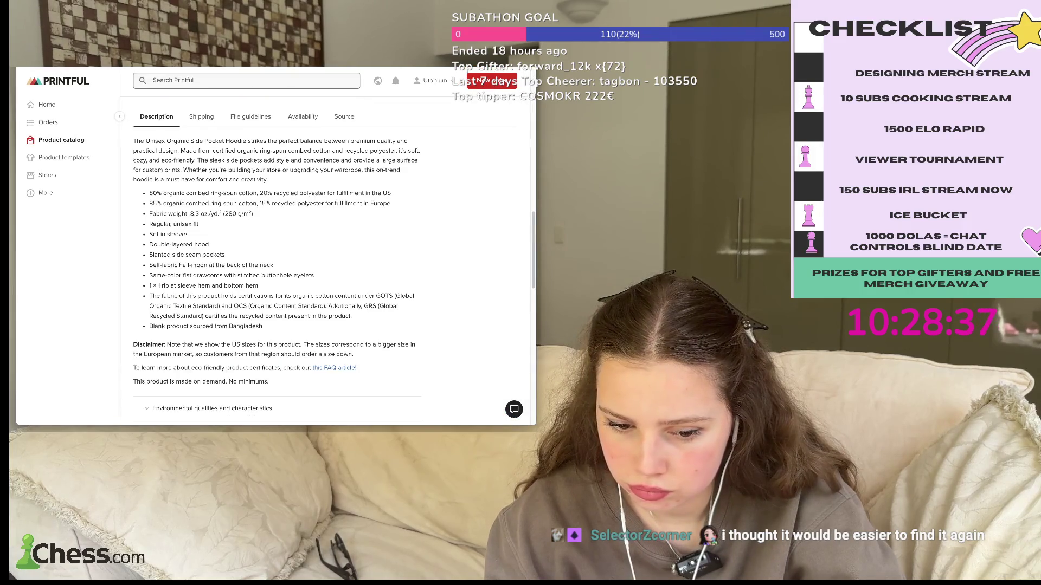
{"action": "key", "text": "alt+Left"}
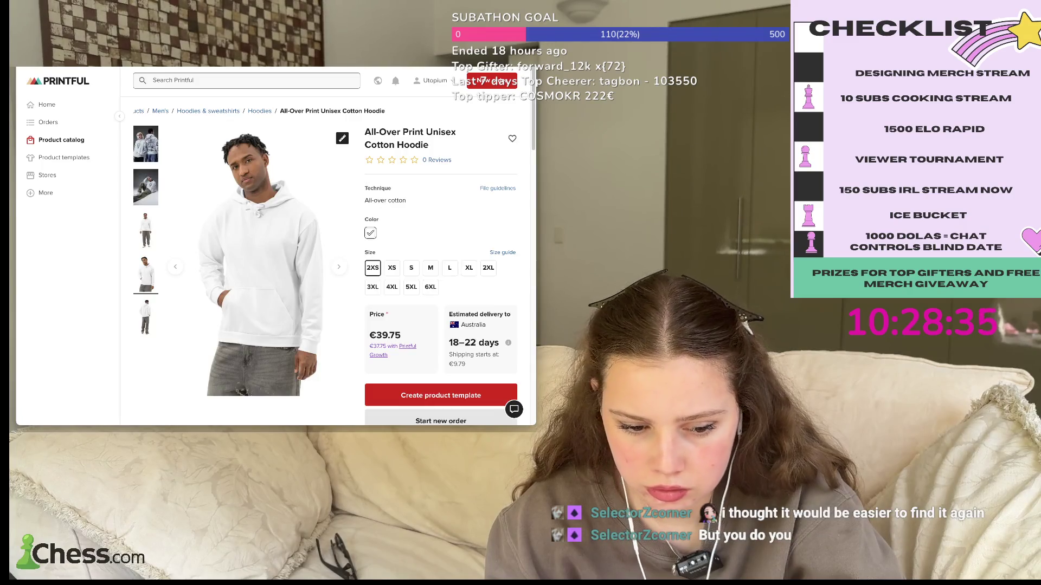
{"action": "key", "text": "alt+Left"}
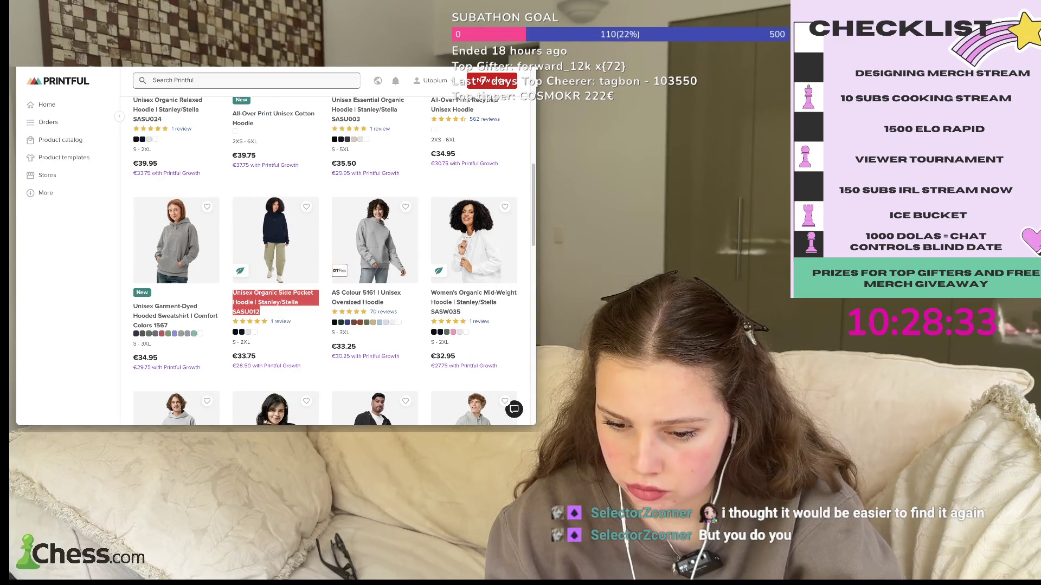
{"action": "scroll", "coordinate": [326, 260], "scroll_direction": "down", "scroll_amount": 1}
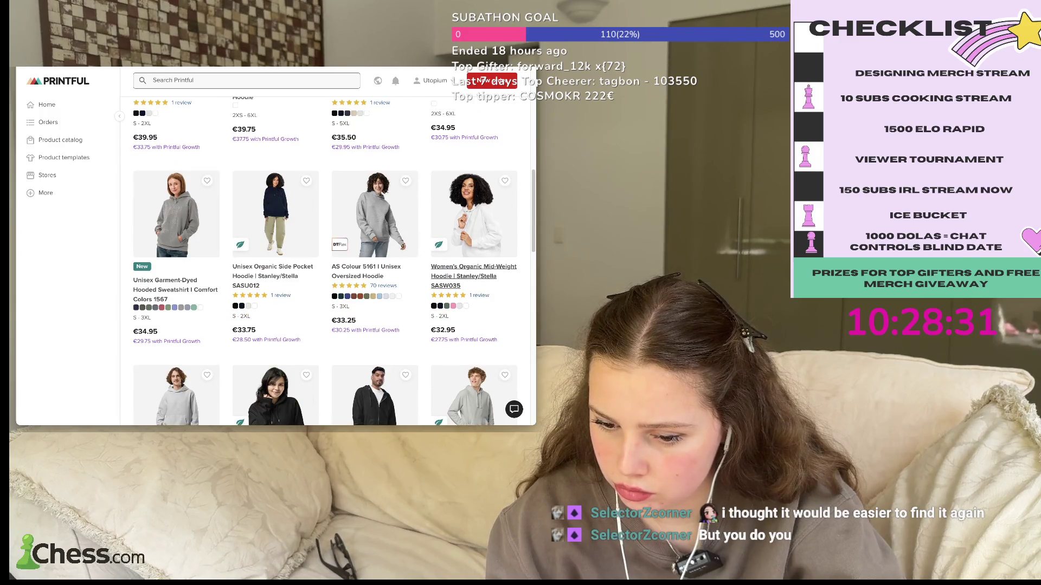
{"action": "scroll", "coordinate": [326, 260], "scroll_direction": "down", "scroll_amount": 5}
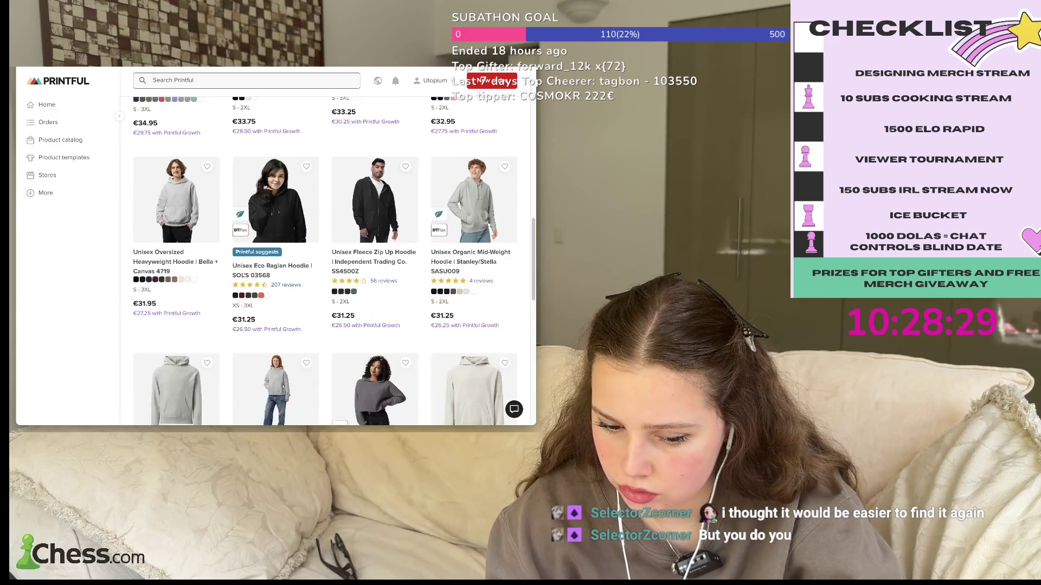
{"action": "scroll", "coordinate": [325, 261], "scroll_direction": "up", "scroll_amount": 5}
{"action": "scroll", "coordinate": [326, 260], "scroll_direction": "up", "scroll_amount": 5}
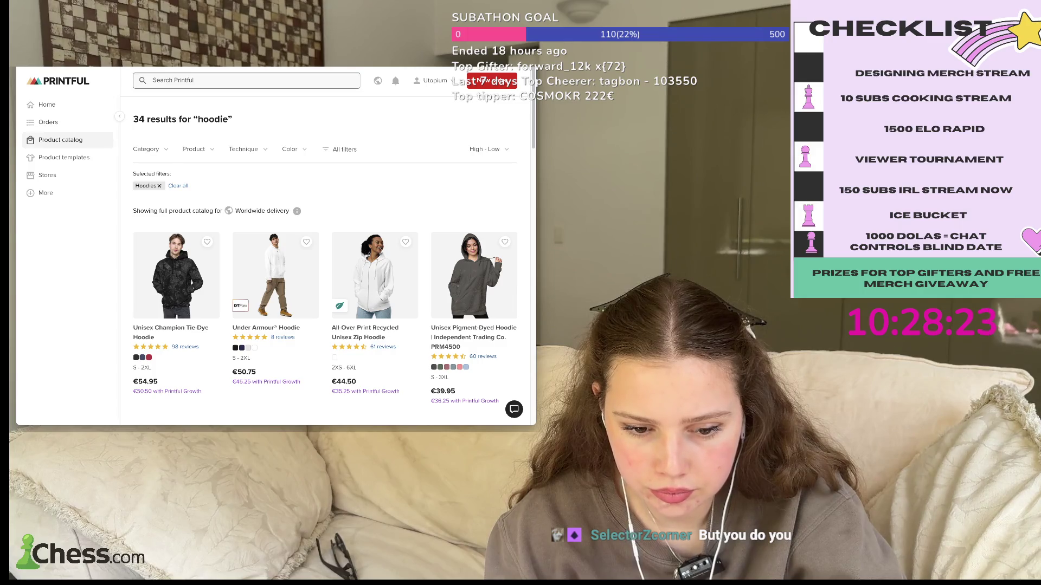
- Go from the catalog through the dashboard home to Product templates
{"action": "left_click", "coordinate": [61, 140]}
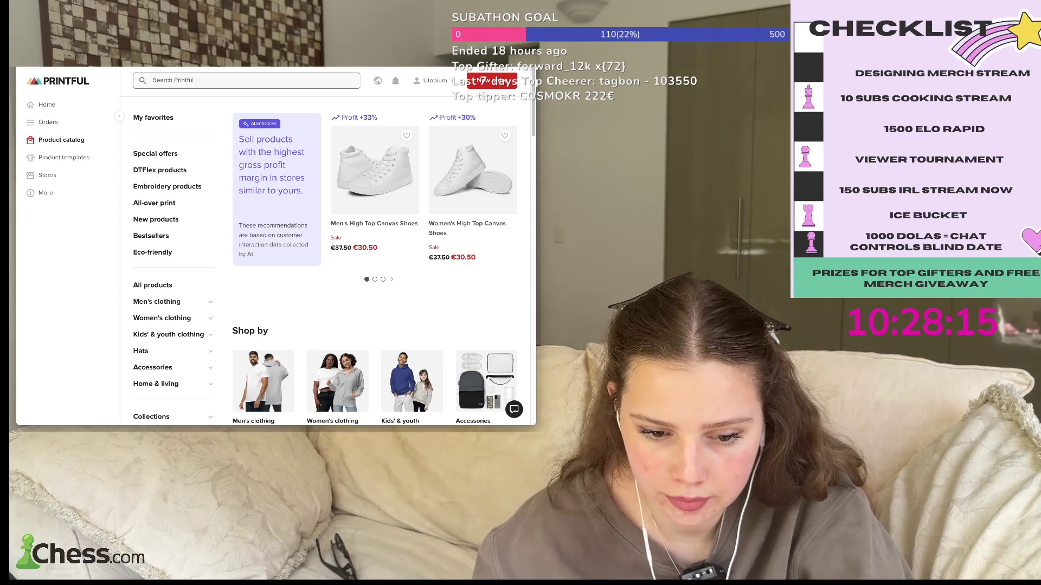
{"action": "left_click", "coordinate": [47, 104]}
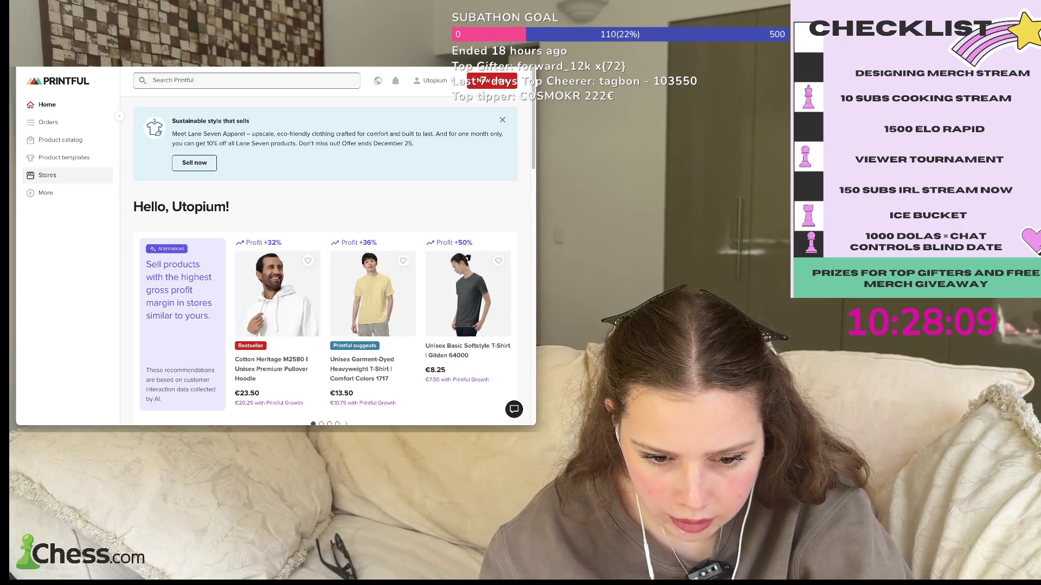
{"action": "left_click", "coordinate": [64, 157]}
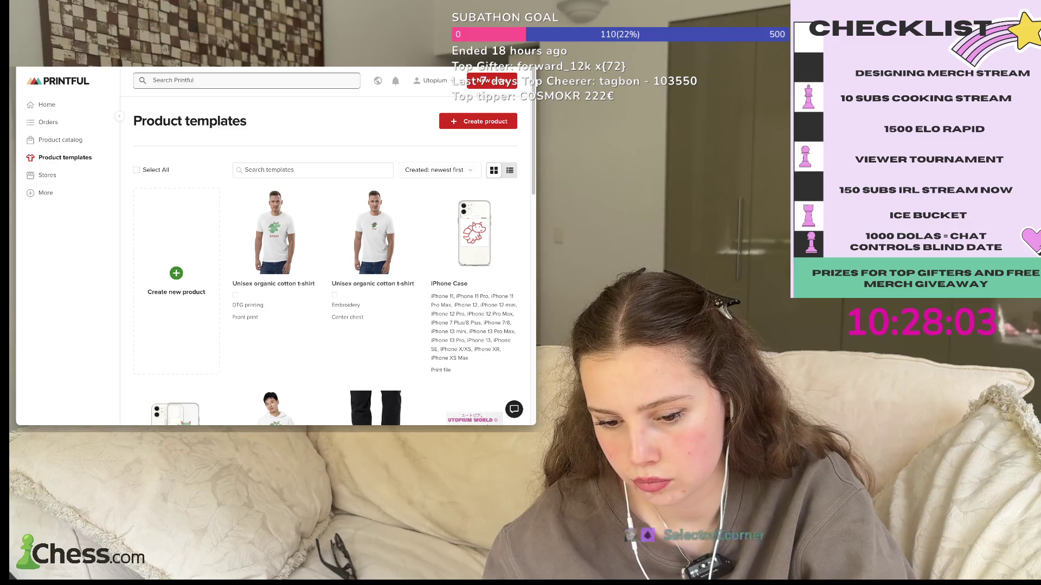
- Create a new template by searching for the All-Over Print Unisex Cotton Hoodie
{"action": "left_click", "coordinate": [177, 277]}
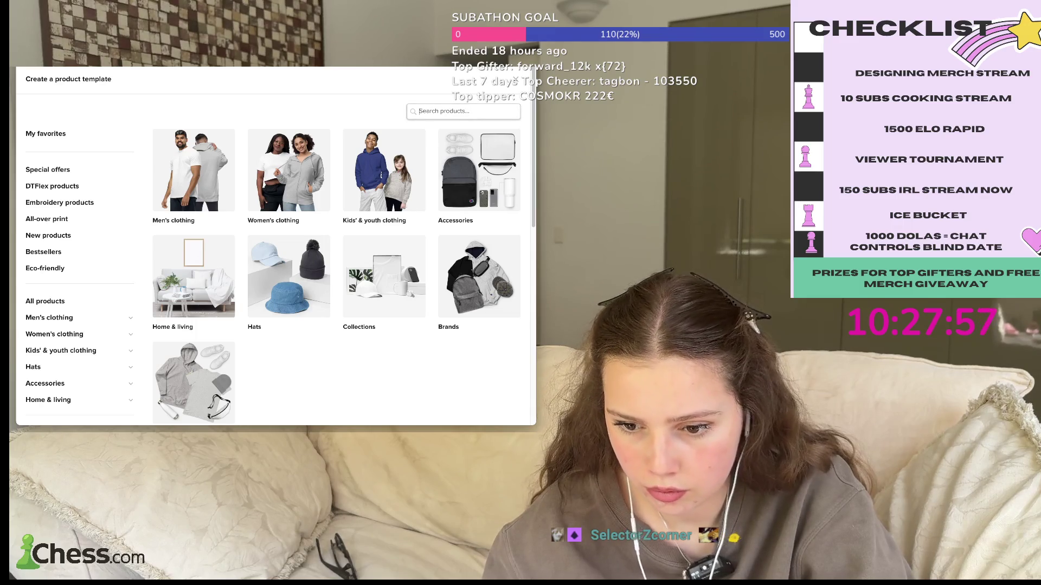
{"action": "key", "text": "ctrl+v"}
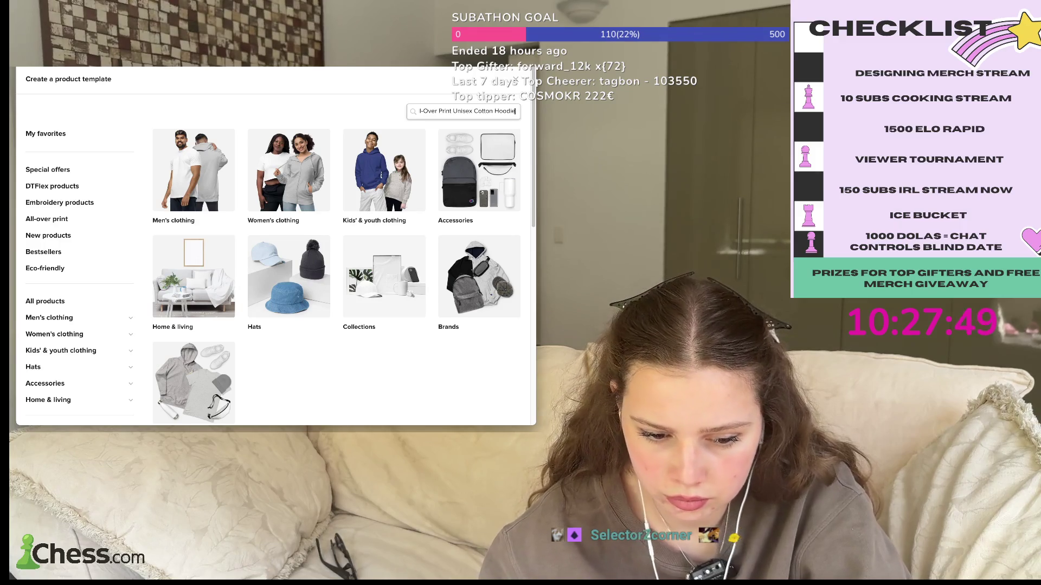
{"action": "key", "text": "Return"}
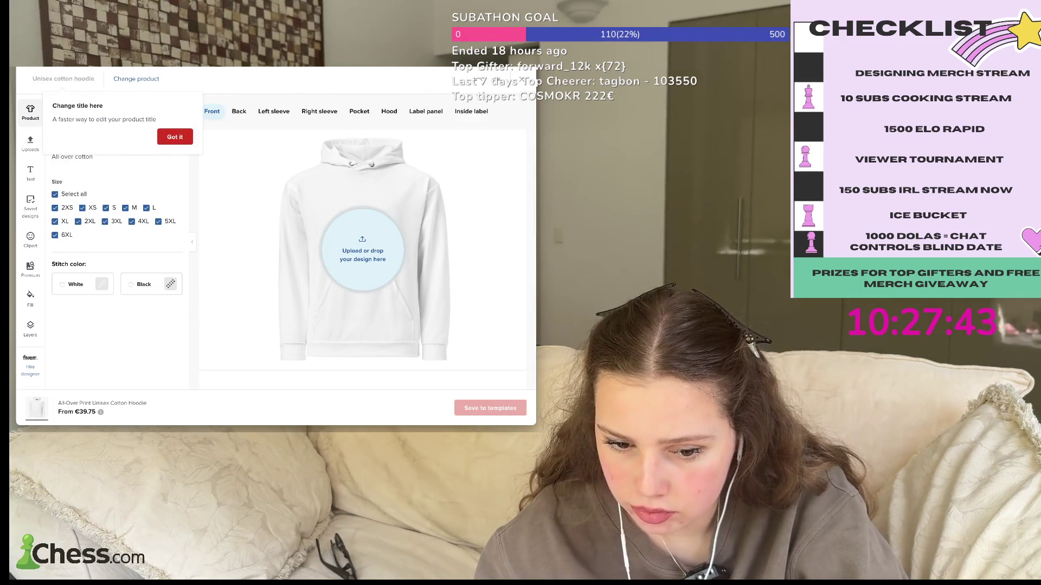
- Put the fishtank image on the hoodie front, scale it down and centre it on the chest
{"action": "key", "text": "Escape"}
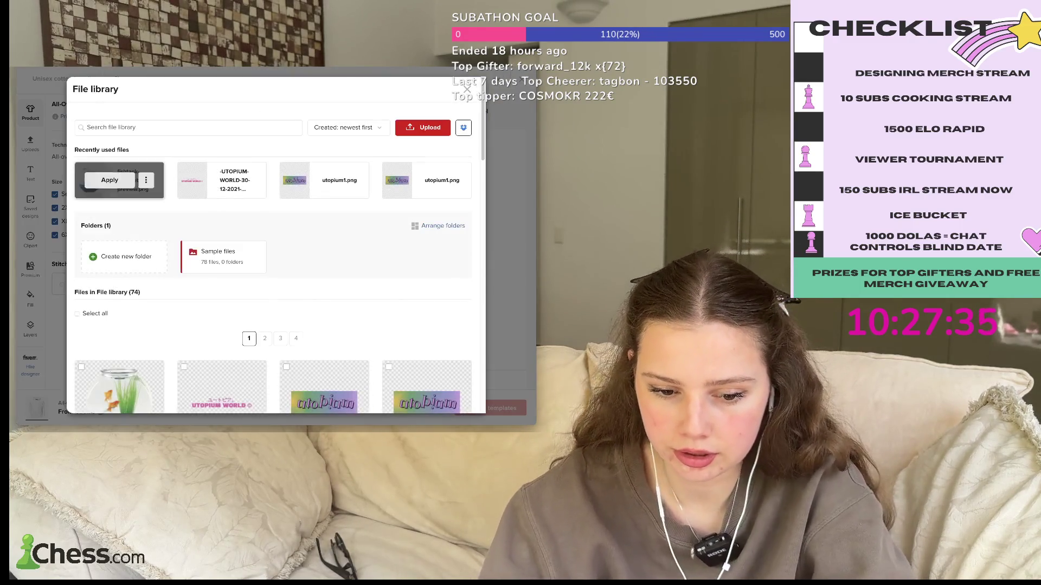
{"action": "left_click", "coordinate": [110, 180]}
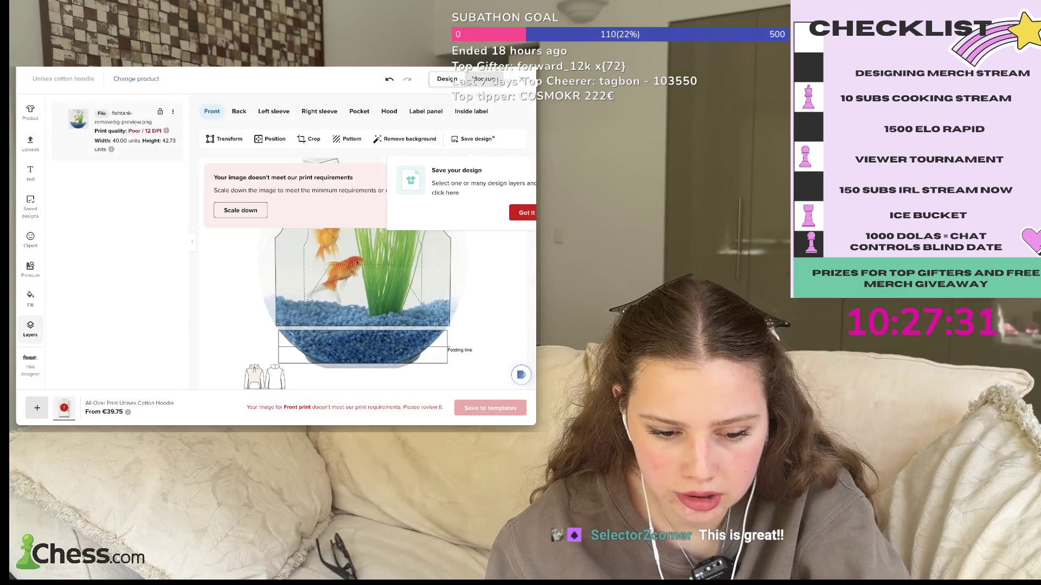
{"action": "left_click", "coordinate": [521, 213]}
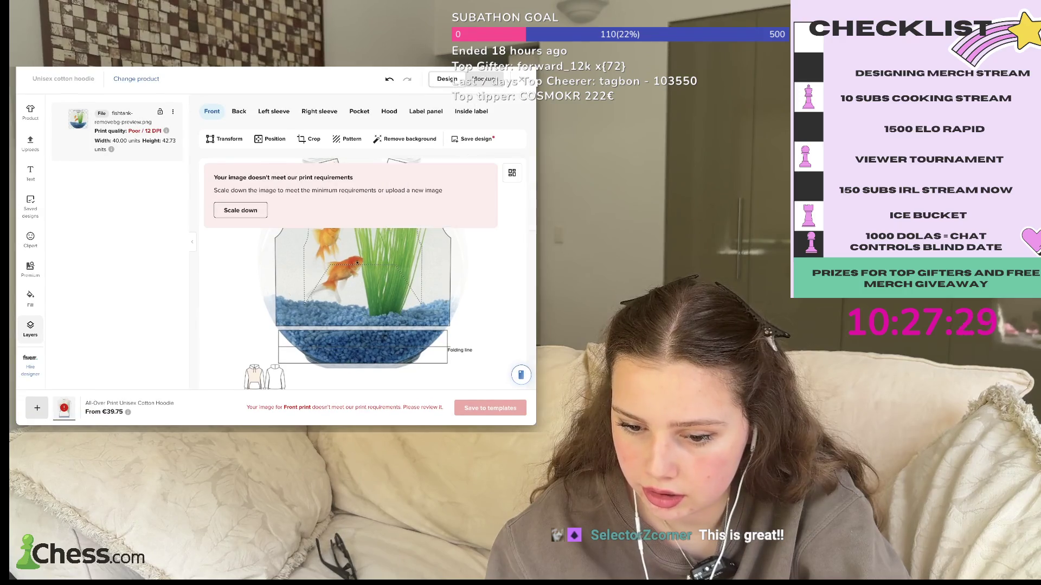
{"action": "left_click", "coordinate": [241, 210]}
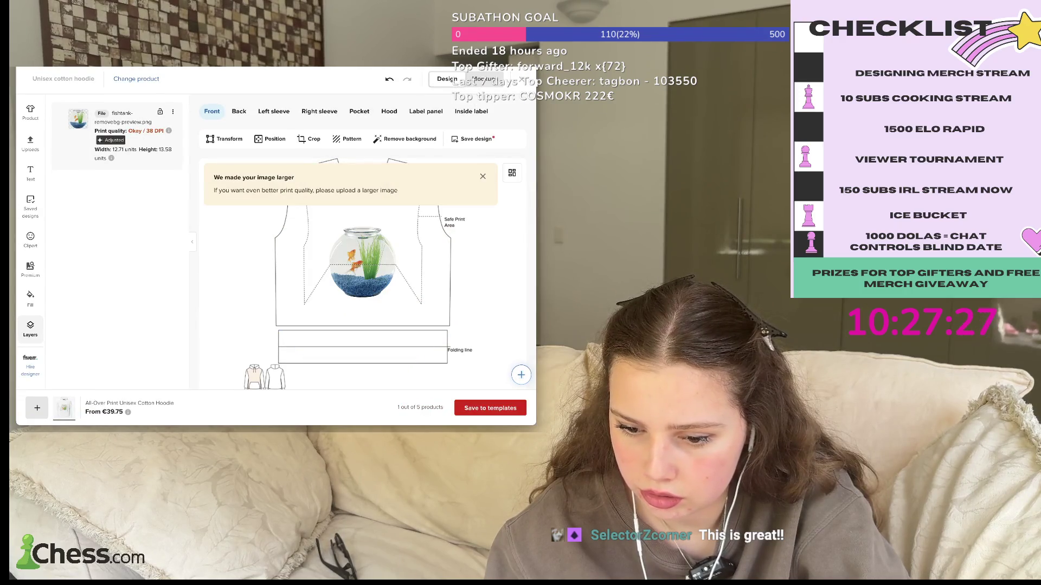
{"action": "left_click_drag", "start_coordinate": [362, 263], "coordinate": [311, 194]}
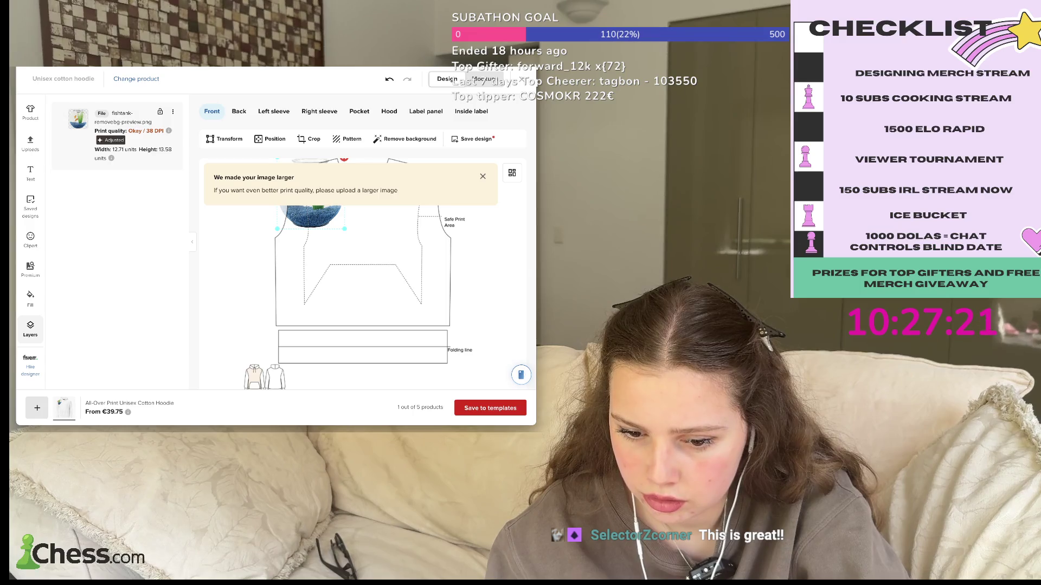
{"action": "left_click_drag", "start_coordinate": [310, 195], "coordinate": [363, 212]}
- Reposition and scale down the fishbowl image again on the hoodie front
{"action": "scroll", "coordinate": [363, 244], "scroll_direction": "down", "scroll_amount": 2}
{"action": "scroll", "coordinate": [362, 244], "scroll_direction": "up", "scroll_amount": 2}
{"action": "scroll", "coordinate": [363, 244], "scroll_direction": "down", "scroll_amount": 2}
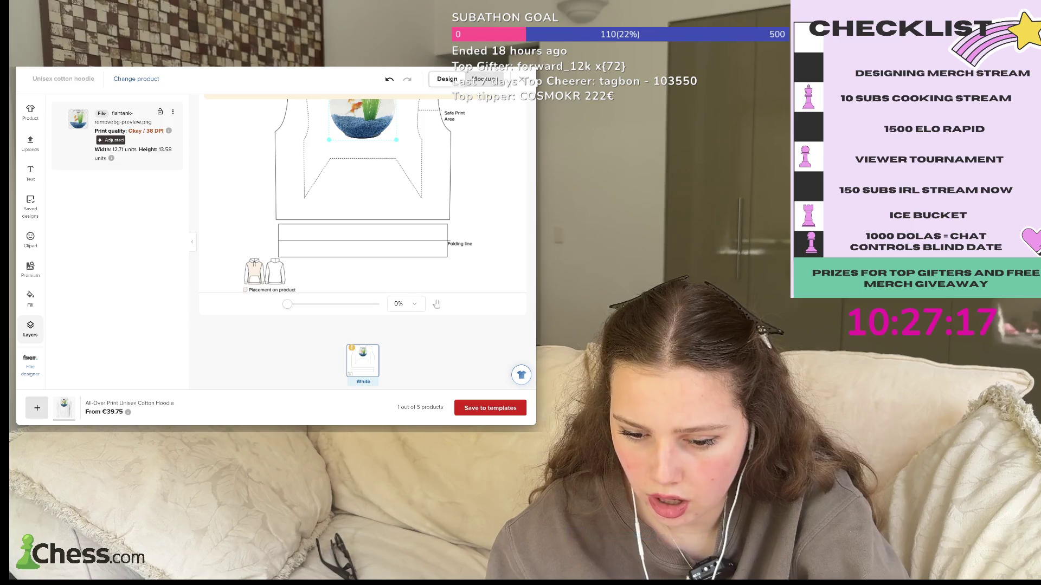
{"action": "scroll", "coordinate": [363, 244], "scroll_direction": "up", "scroll_amount": 2}
{"action": "mouse_move", "coordinate": [363, 228]}
{"action": "left_mouse_down"}
{"action": "mouse_move", "coordinate": [358, 254]}
{"action": "mouse_move", "coordinate": [466, 369]}
{"action": "left_mouse_up"}
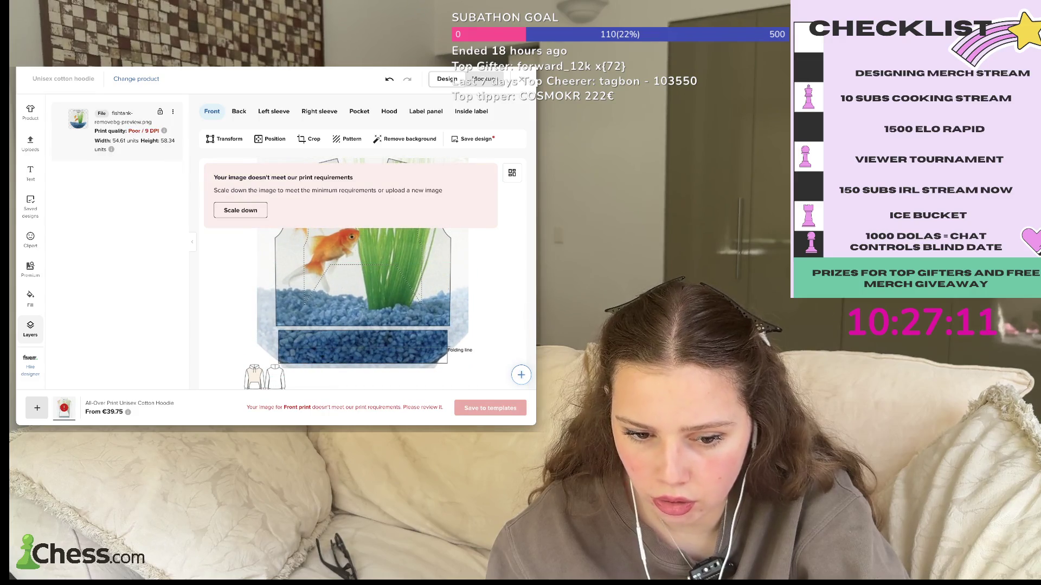
{"action": "left_click", "coordinate": [240, 210]}
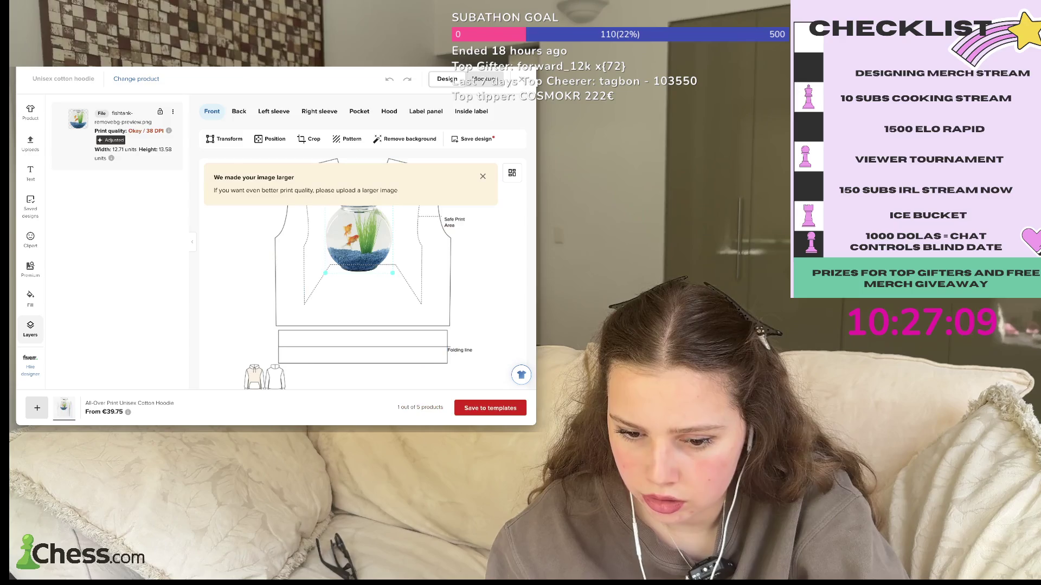
{"action": "left_click_drag", "start_coordinate": [359, 238], "coordinate": [263, 173]}
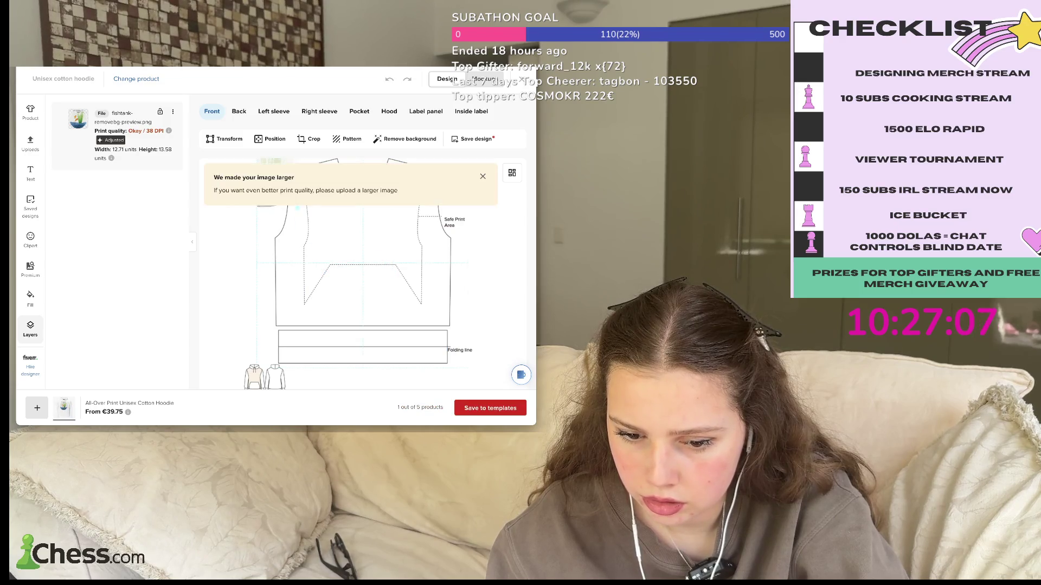
- Undo the change, delete the fishbowl design, and bring up the File library
{"action": "key", "text": "ctrl+z"}
{"action": "key", "text": "ctrl+z"}
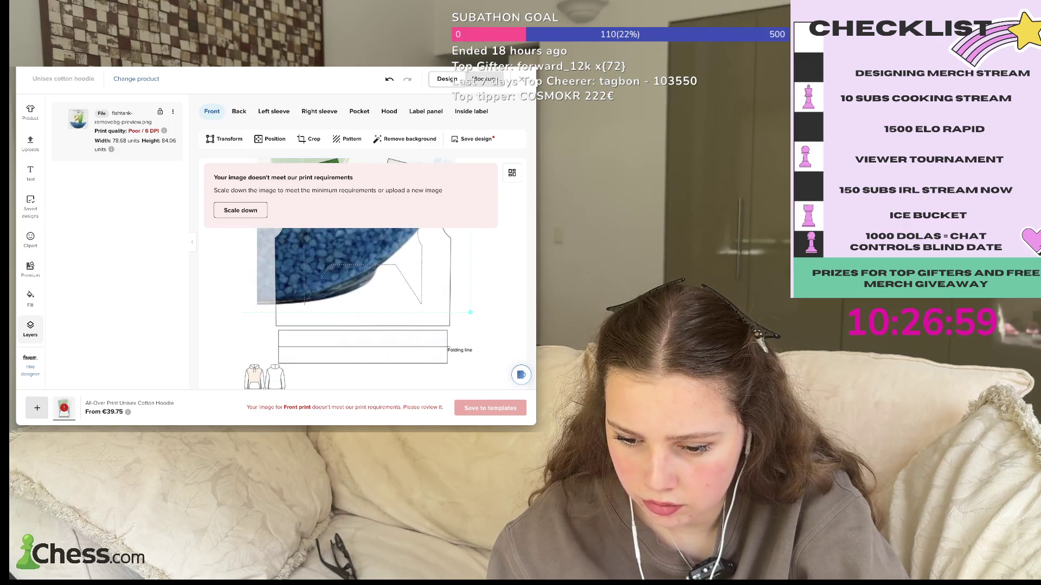
{"action": "key", "text": "Delete"}
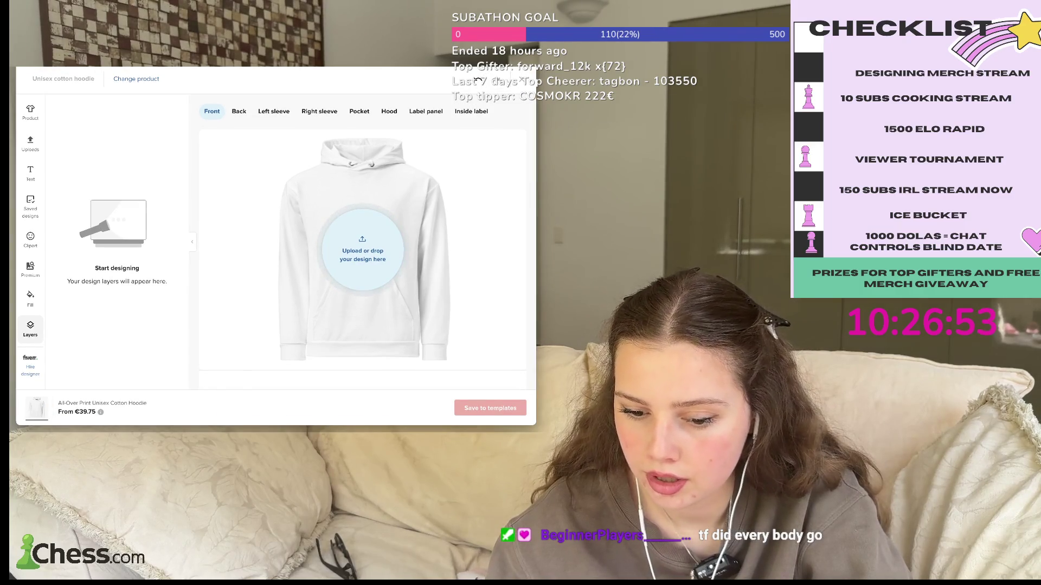
{"action": "left_click", "coordinate": [363, 251]}
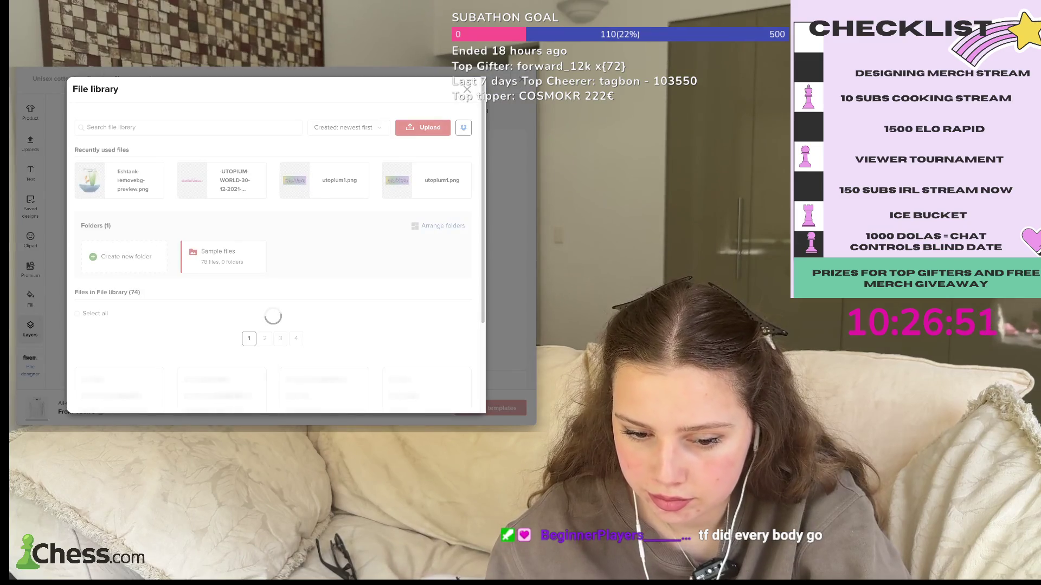
{"action": "scroll", "coordinate": [277, 244], "scroll_direction": "down", "scroll_amount": 1}
{"action": "scroll", "coordinate": [276, 244], "scroll_direction": "down", "scroll_amount": 5}
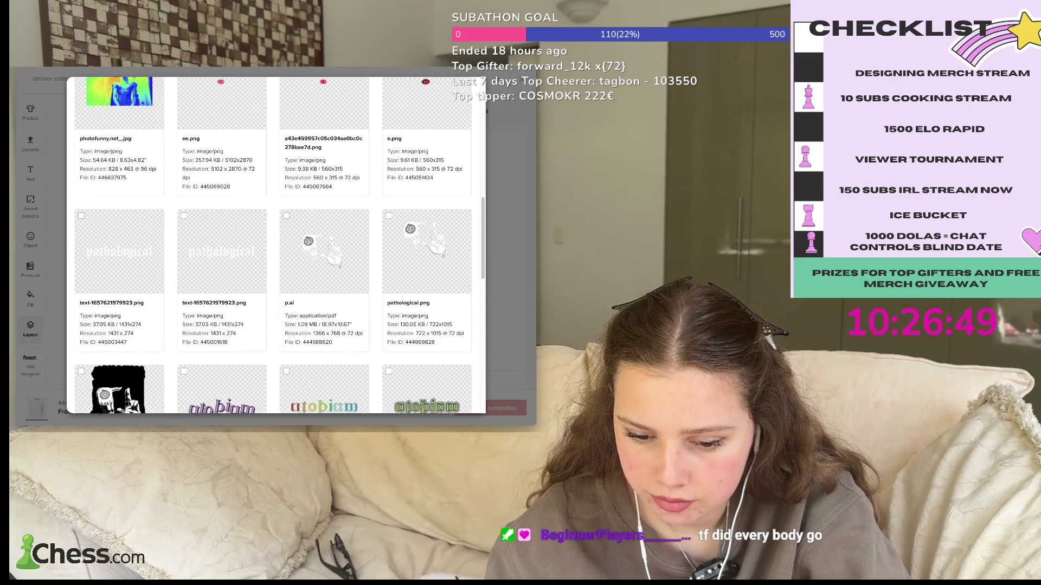
{"action": "scroll", "coordinate": [276, 244], "scroll_direction": "down", "scroll_amount": 2}
{"action": "scroll", "coordinate": [276, 244], "scroll_direction": "down", "scroll_amount": 4}
{"action": "scroll", "coordinate": [326, 244], "scroll_direction": "down", "scroll_amount": 1}
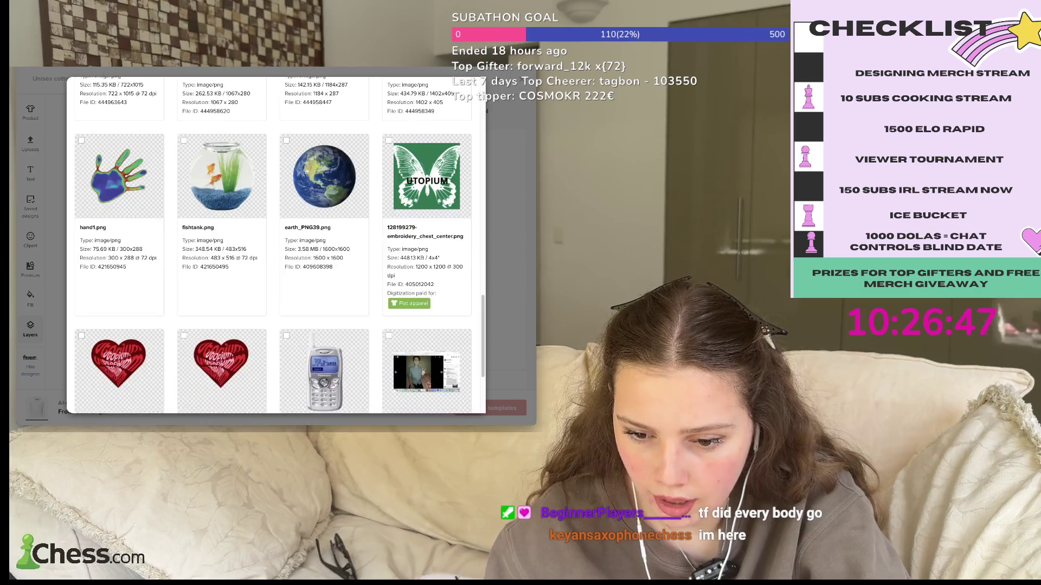
{"action": "scroll", "coordinate": [324, 255], "scroll_direction": "down", "scroll_amount": 5}
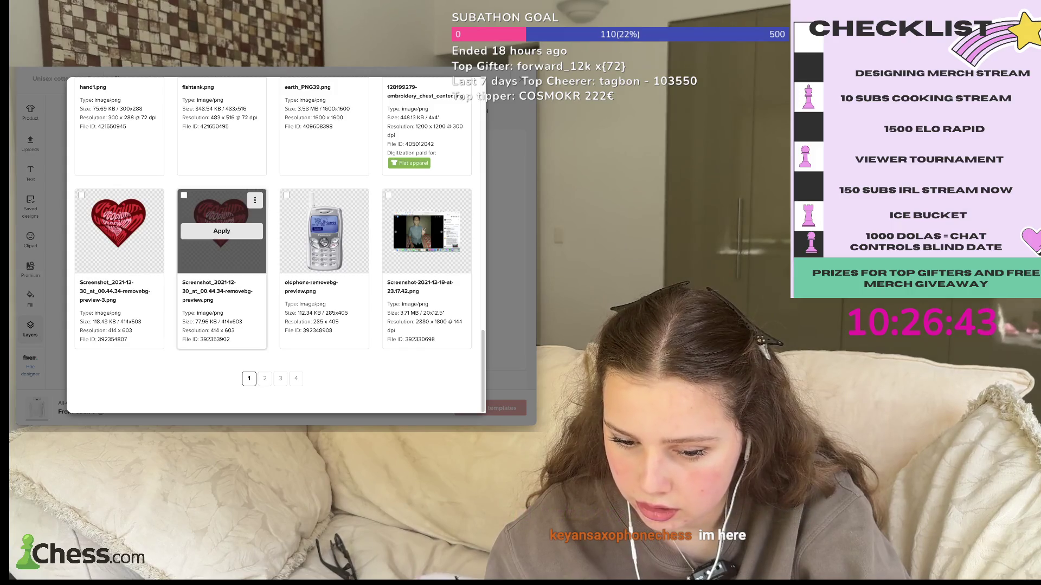
{"action": "scroll", "coordinate": [222, 244], "scroll_direction": "up", "scroll_amount": 3}
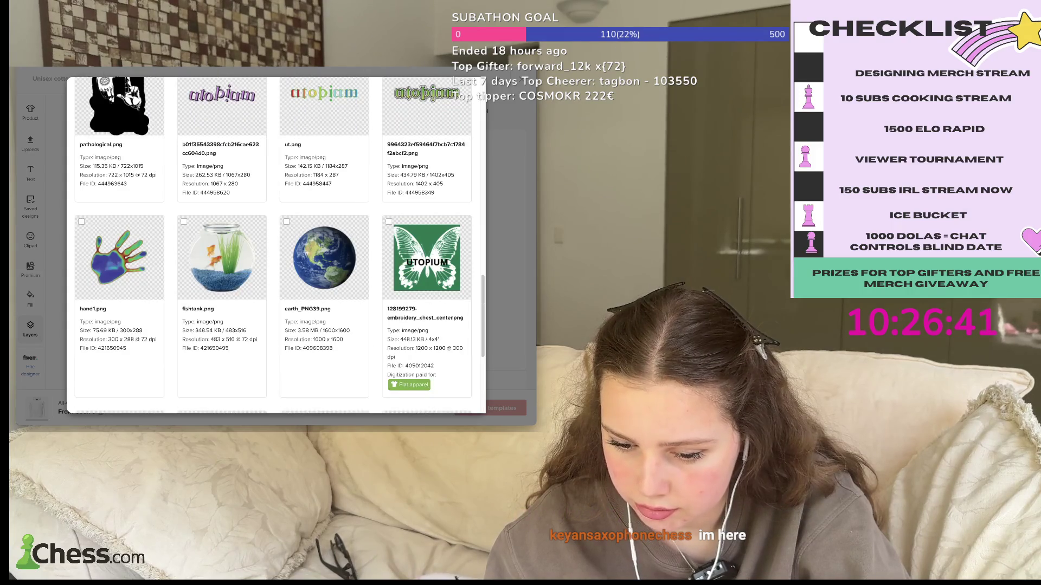
{"action": "scroll", "coordinate": [221, 282], "scroll_direction": "up", "scroll_amount": 1}
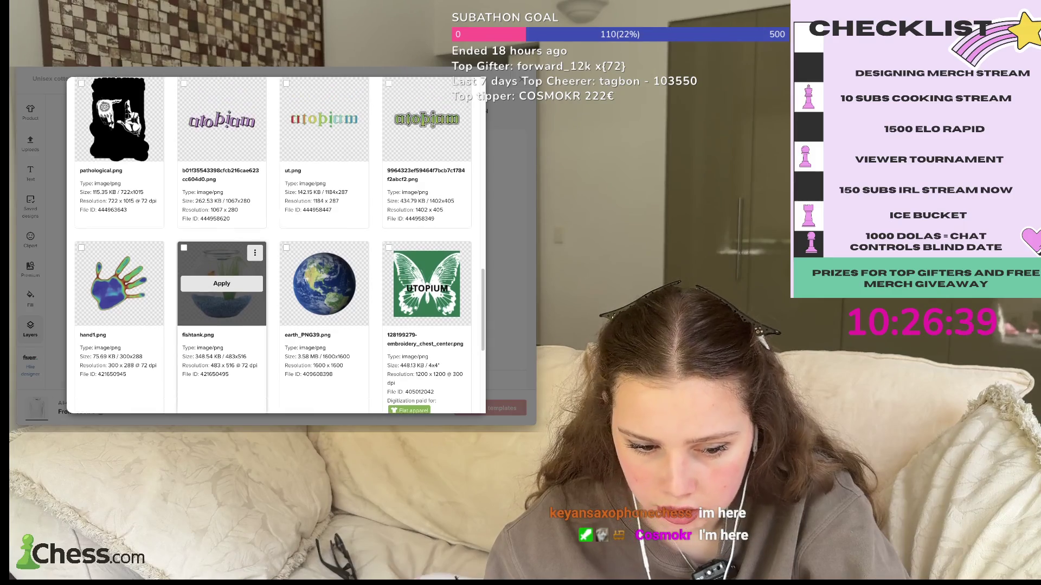
{"action": "scroll", "coordinate": [326, 244], "scroll_direction": "up", "scroll_amount": 5}
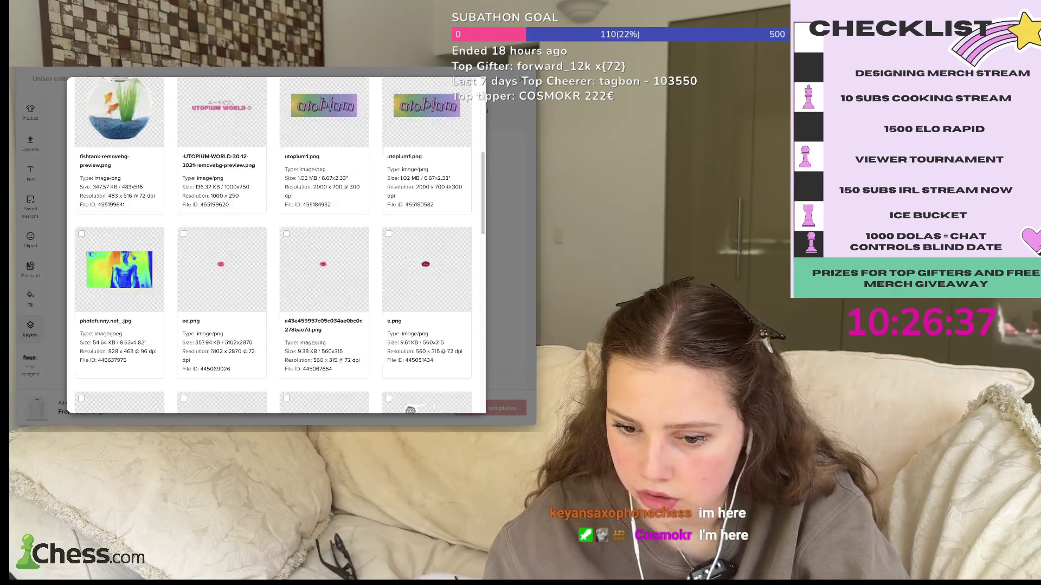
{"action": "scroll", "coordinate": [326, 244], "scroll_direction": "up", "scroll_amount": 5}
{"action": "left_click", "coordinate": [467, 89]}
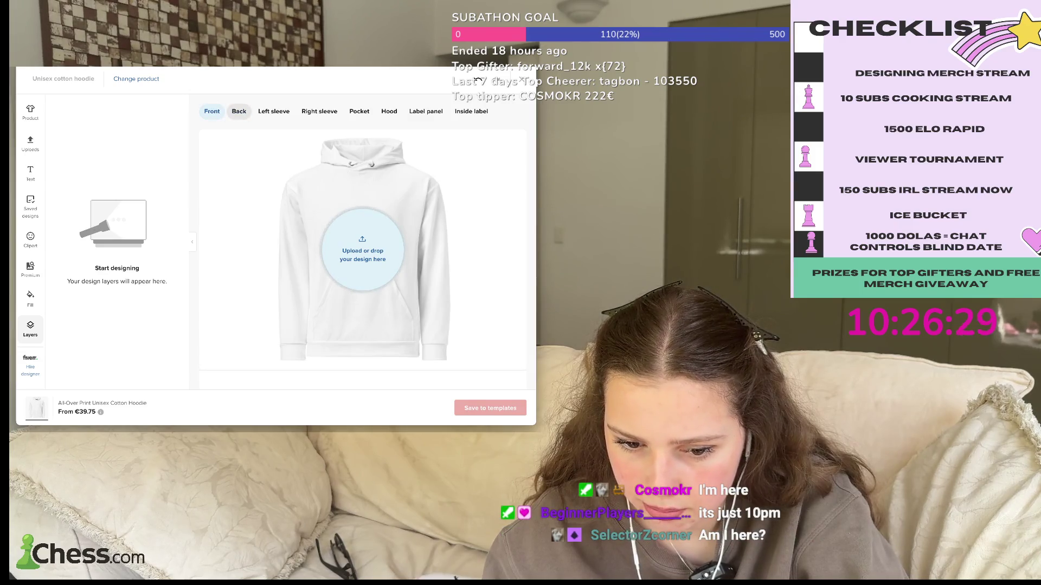
- Check the Back and Left sleeve print areas, then open the File library
{"action": "left_click", "coordinate": [238, 111]}
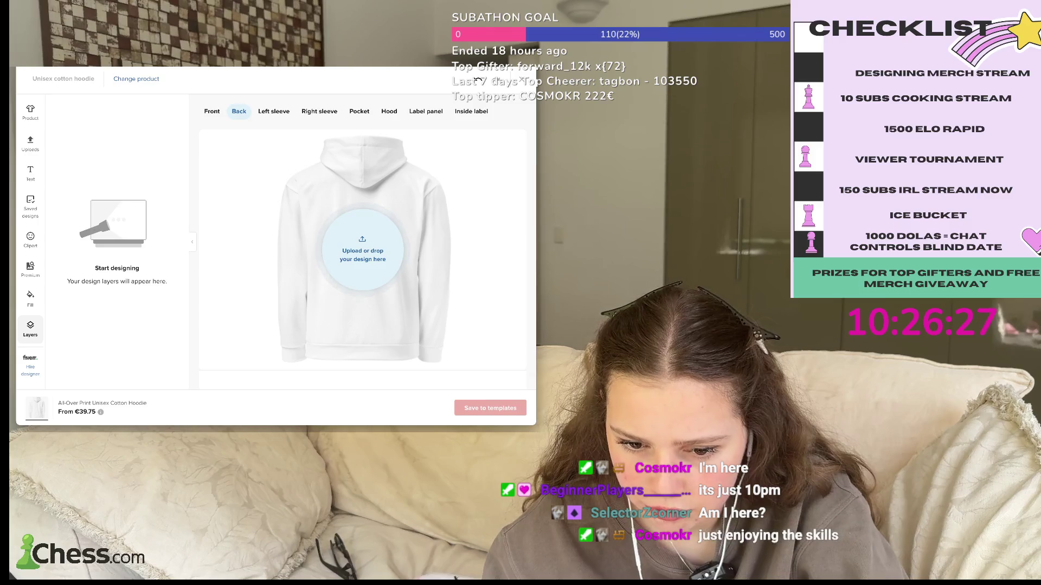
{"action": "left_click", "coordinate": [274, 111]}
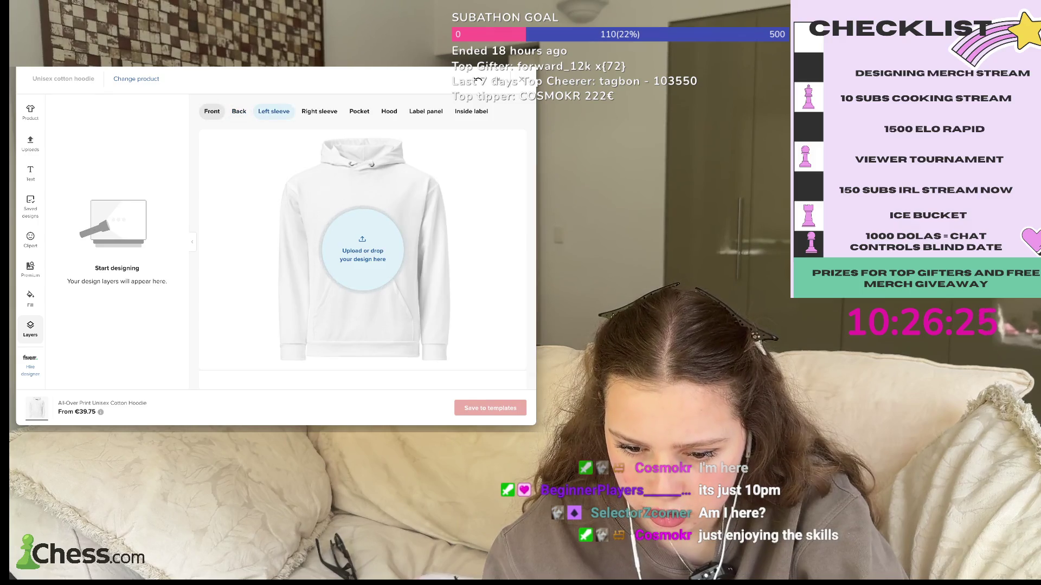
{"action": "left_click", "coordinate": [362, 250]}
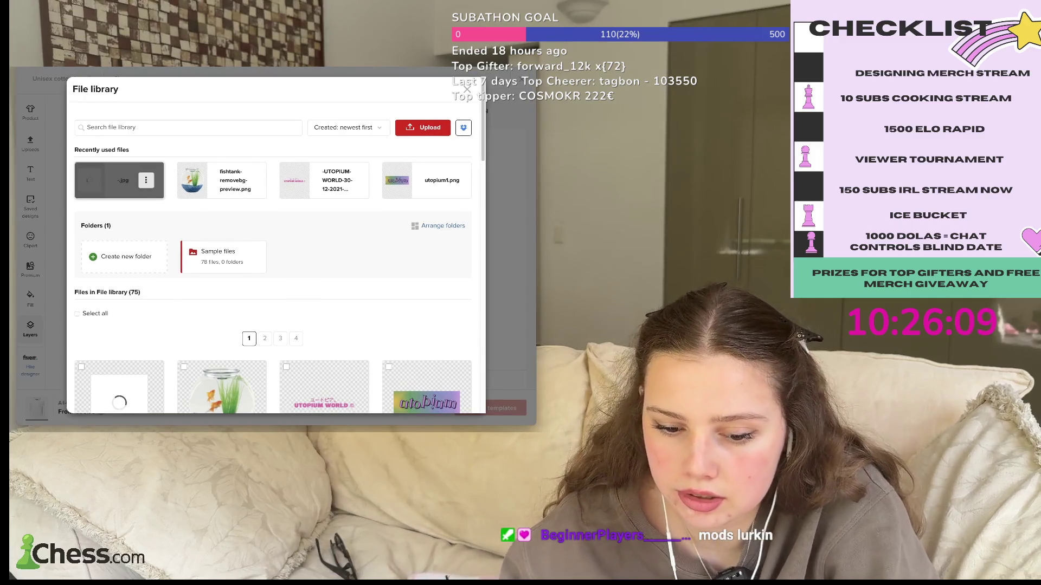
- Scroll to the last row of files and apply oldphone-removebg-preview.png to the hoodie front
{"action": "scroll", "coordinate": [120, 180], "scroll_direction": "down", "scroll_amount": 10}
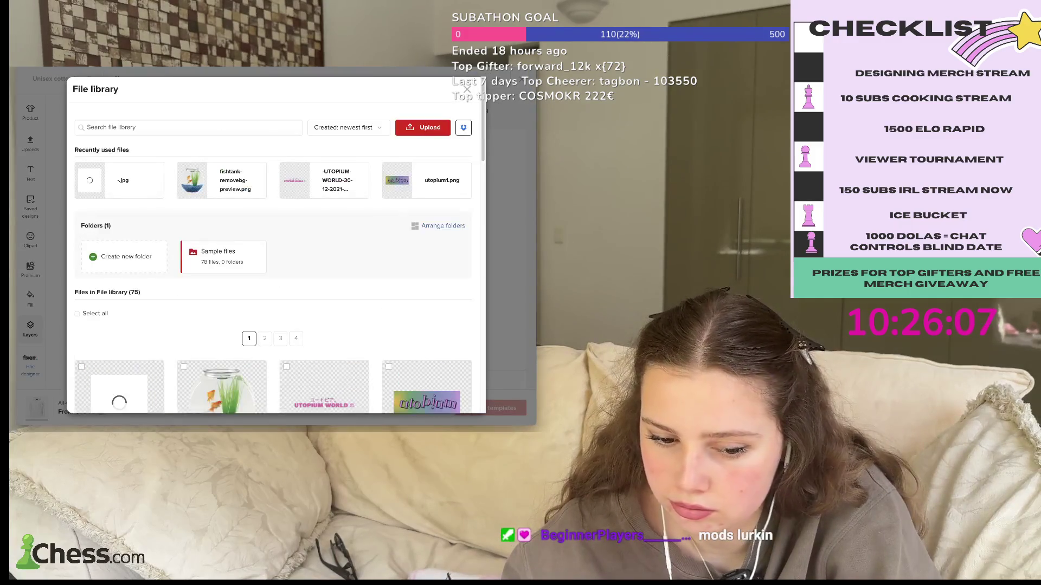
{"action": "scroll", "coordinate": [221, 135], "scroll_direction": "down", "scroll_amount": 10}
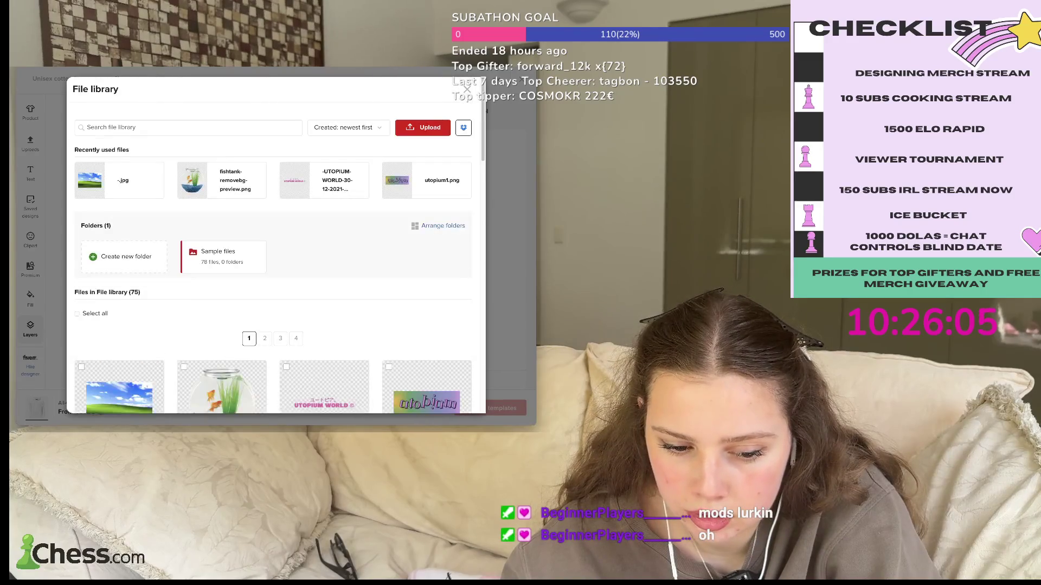
{"action": "scroll", "coordinate": [222, 227], "scroll_direction": "down", "scroll_amount": 10}
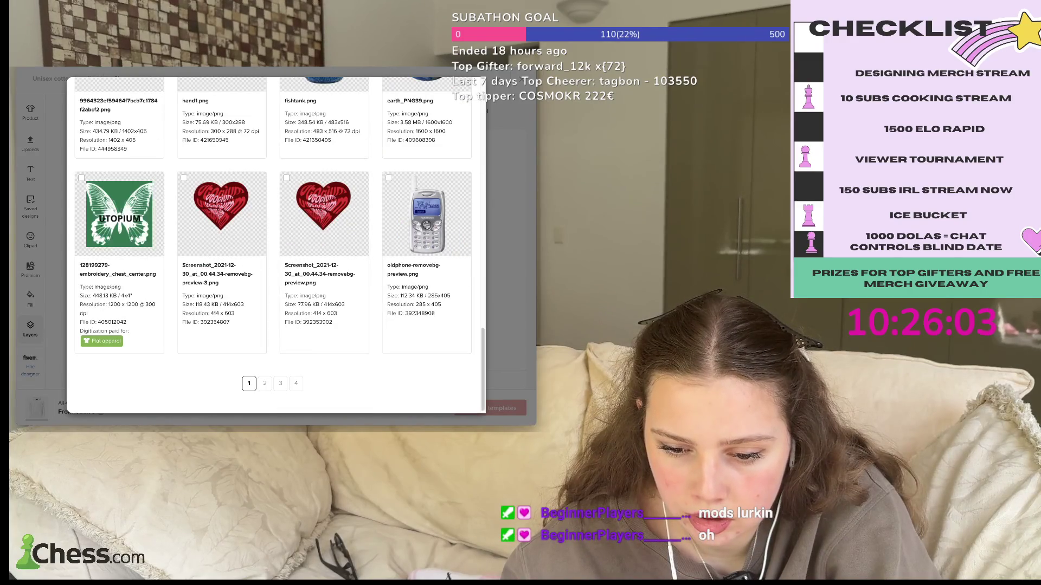
{"action": "left_click", "coordinate": [427, 213]}
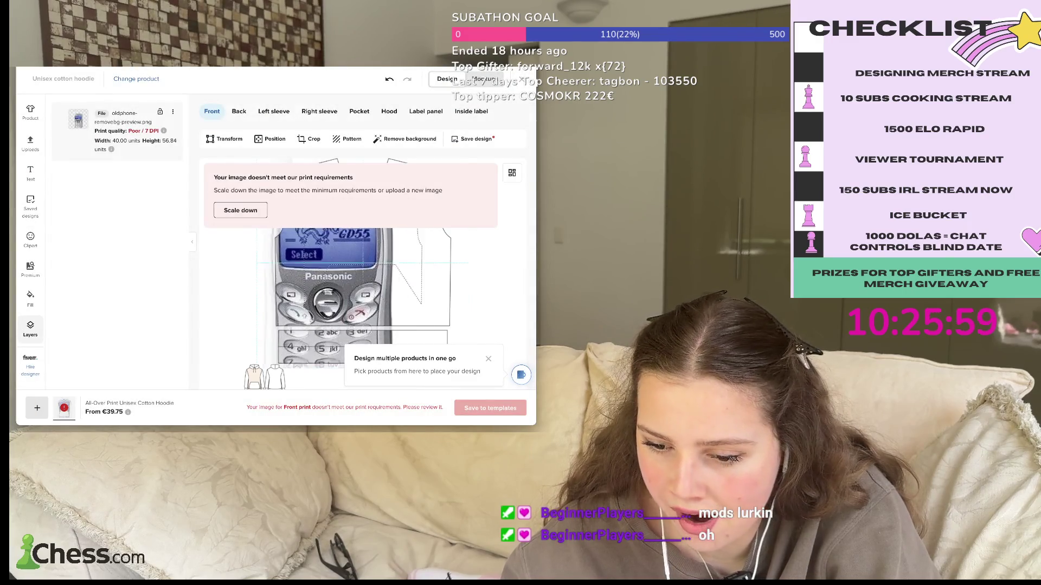
- Scale the old phone image down to fit the print area, then switch to the Back view
{"action": "left_click", "coordinate": [241, 211]}
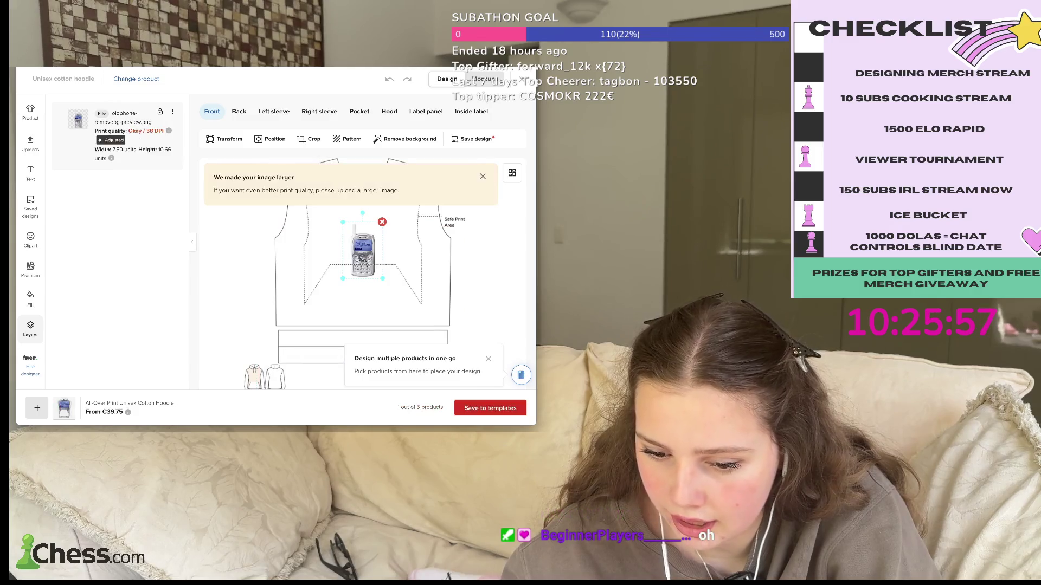
{"action": "key", "text": "ctrl+z"}
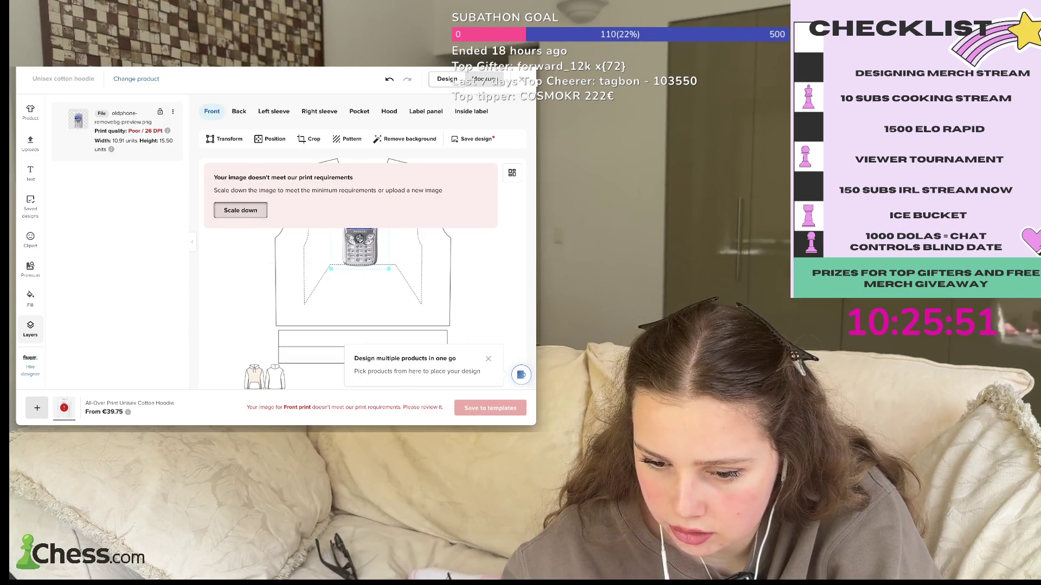
{"action": "left_click", "coordinate": [240, 210]}
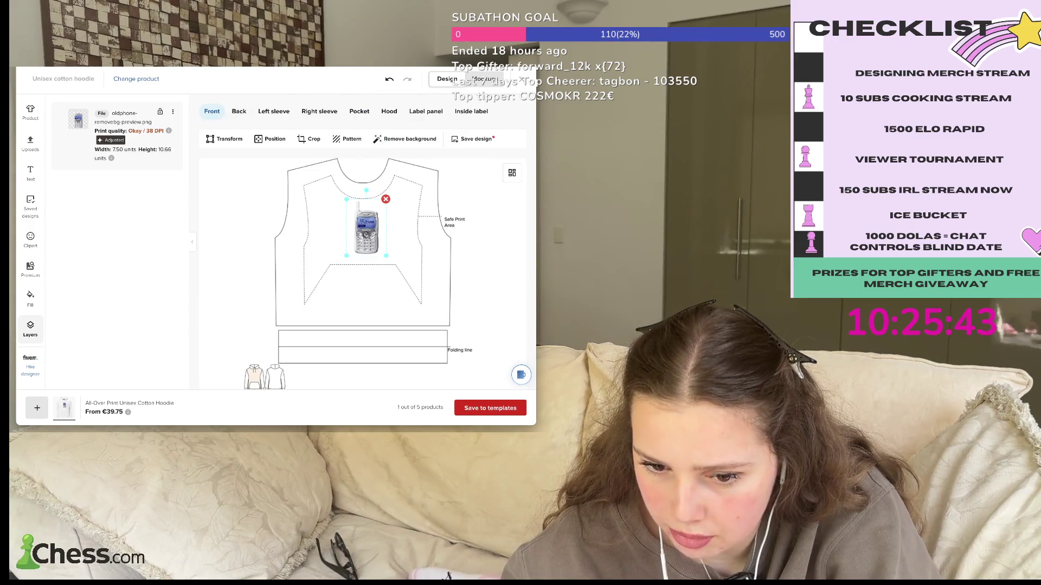
{"action": "left_click", "coordinate": [238, 111]}
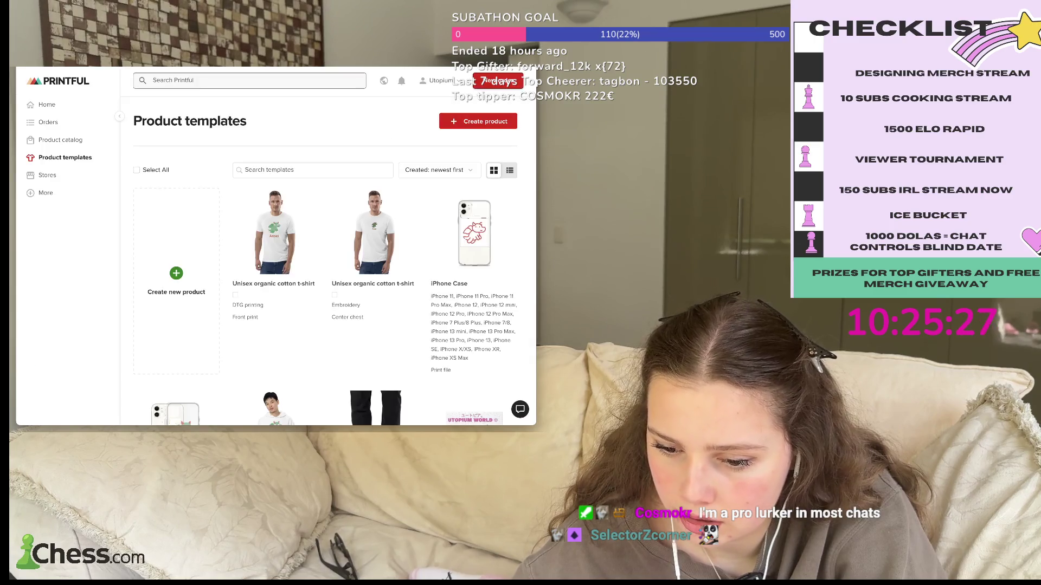
- Open the Fishtank mug template with the UTOPIUM WORLD design in the Design Maker
{"action": "scroll", "coordinate": [325, 244], "scroll_direction": "down", "scroll_amount": 10}
{"action": "scroll", "coordinate": [325, 244], "scroll_direction": "up", "scroll_amount": 5}
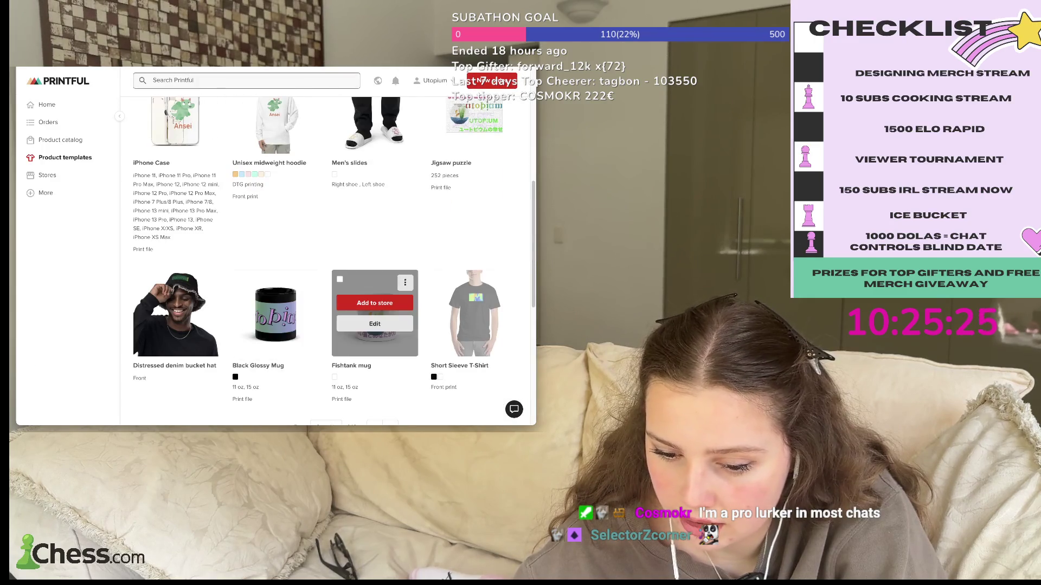
{"action": "left_click", "coordinate": [374, 324]}
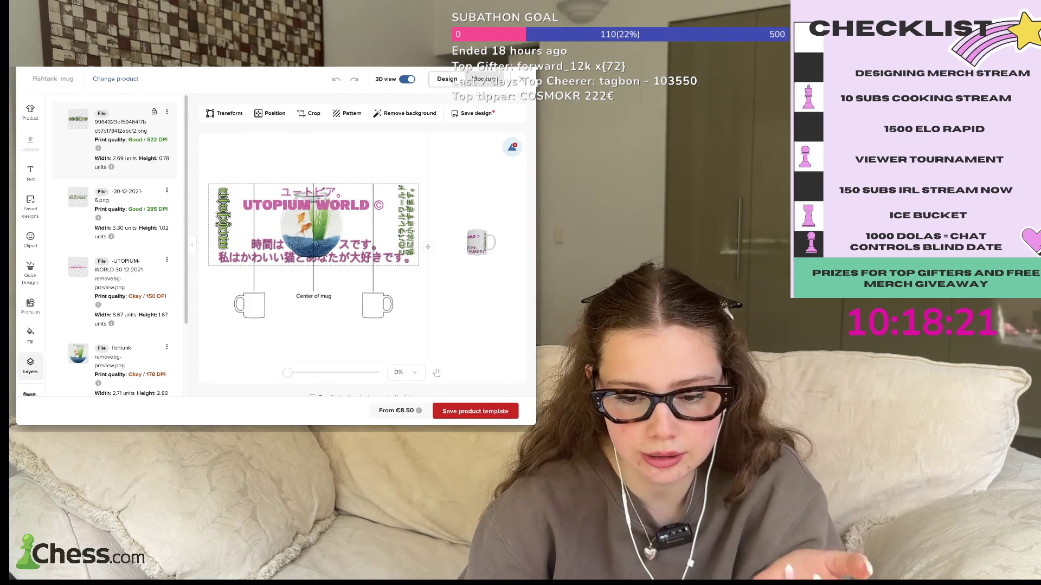
- Select the UTOPIUM WORLD layer, then exit the mug editor back to the dashboard home
{"action": "left_click", "coordinate": [125, 276]}
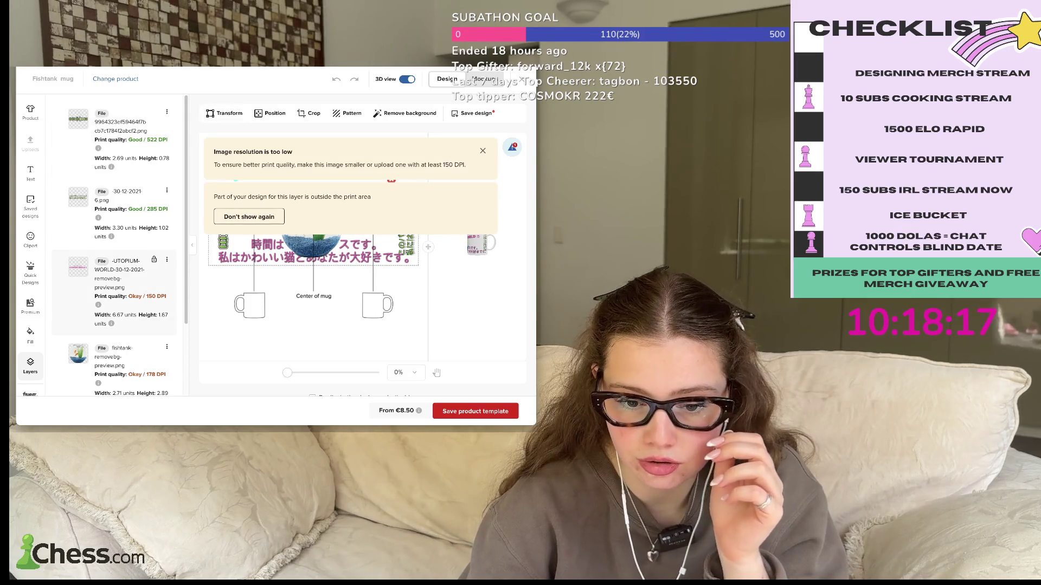
{"action": "key", "text": "alt+Left"}
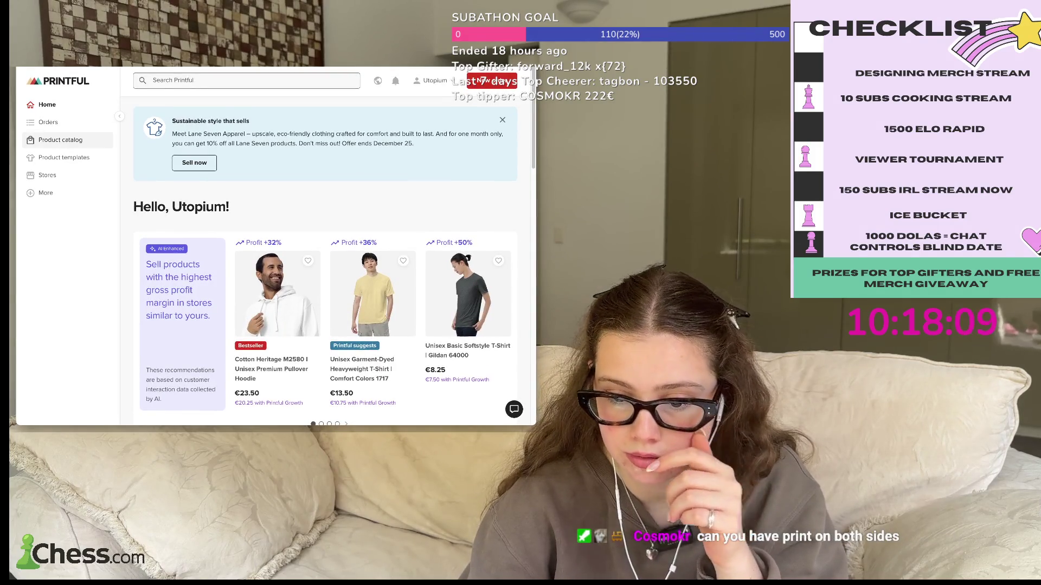
- Check the Product catalog and the Orders list, then go to Product templates
{"action": "left_click", "coordinate": [61, 139]}
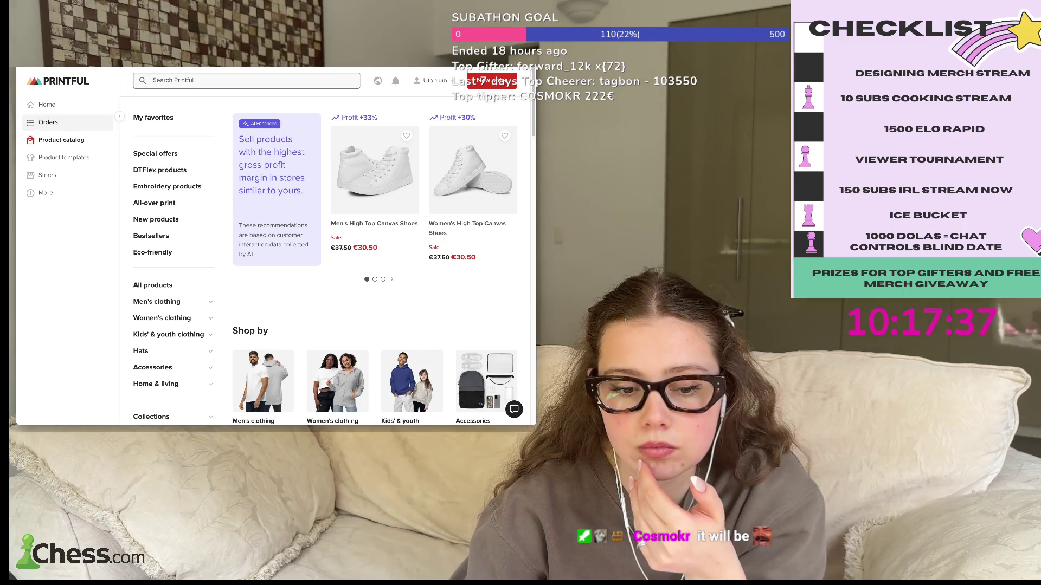
{"action": "left_click", "coordinate": [48, 122]}
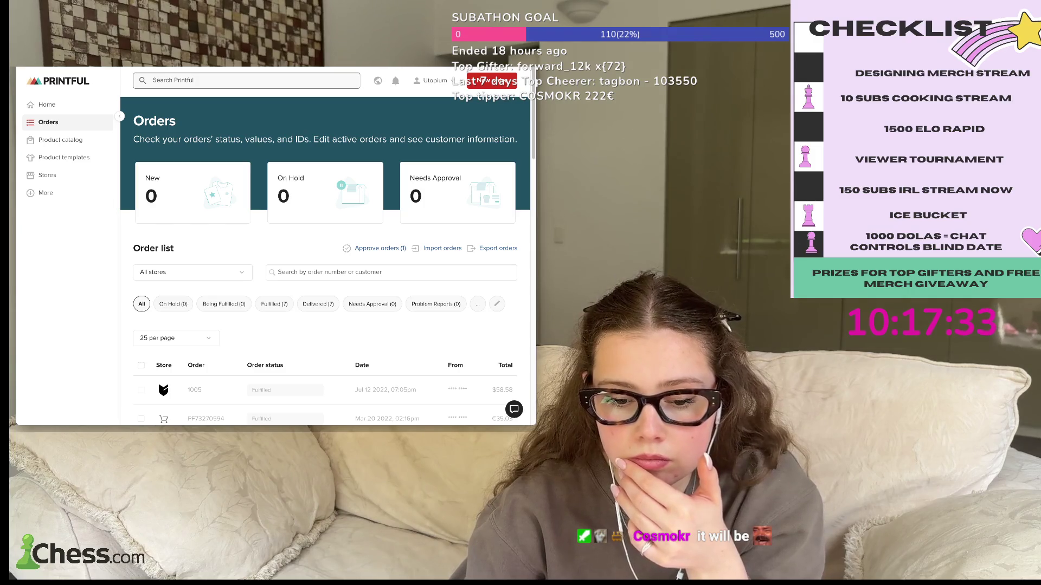
{"action": "scroll", "coordinate": [326, 260], "scroll_direction": "down", "scroll_amount": 1}
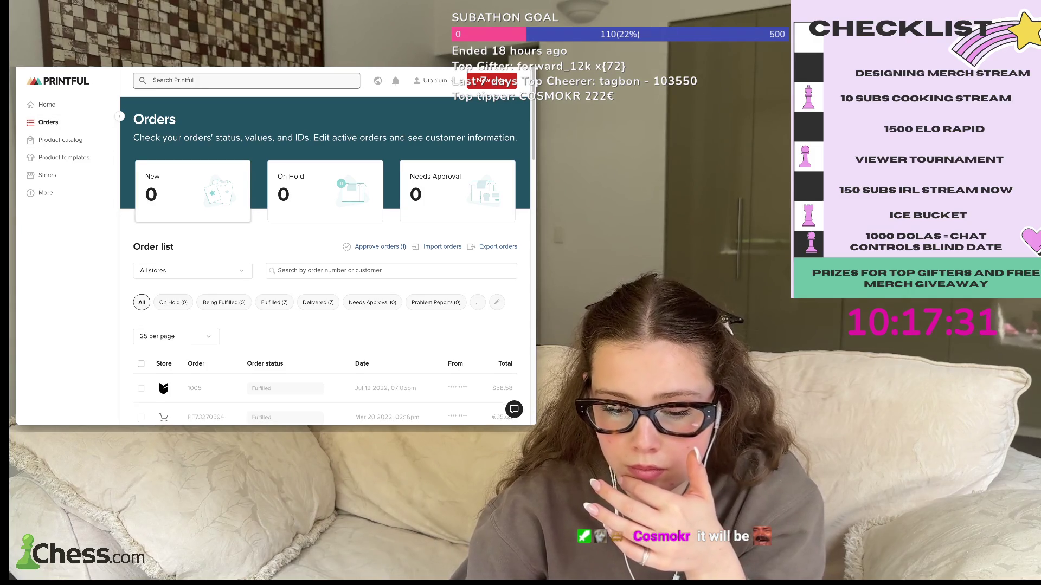
{"action": "scroll", "coordinate": [325, 260], "scroll_direction": "up", "scroll_amount": 1}
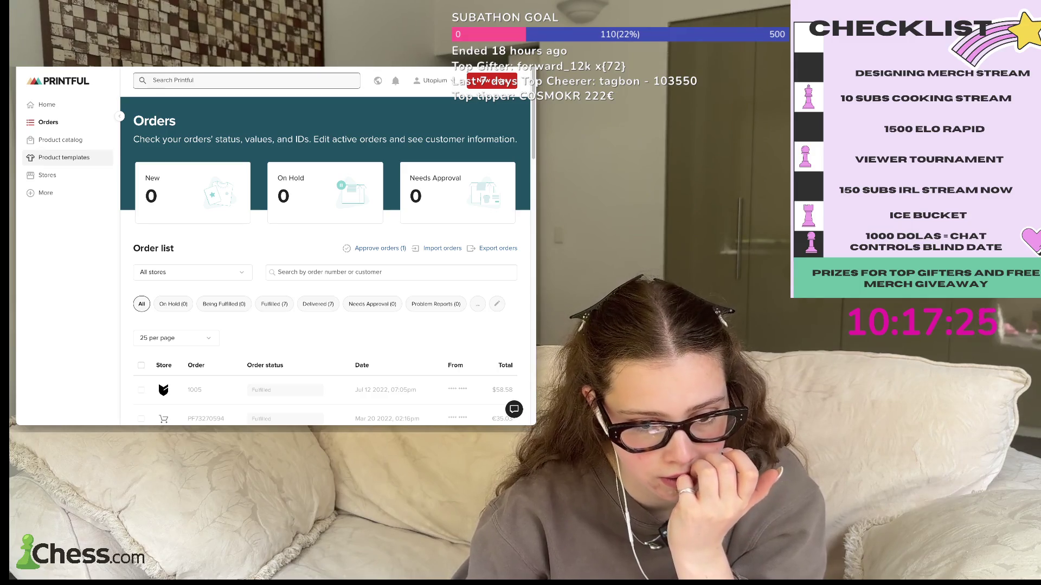
{"action": "left_click", "coordinate": [64, 157]}
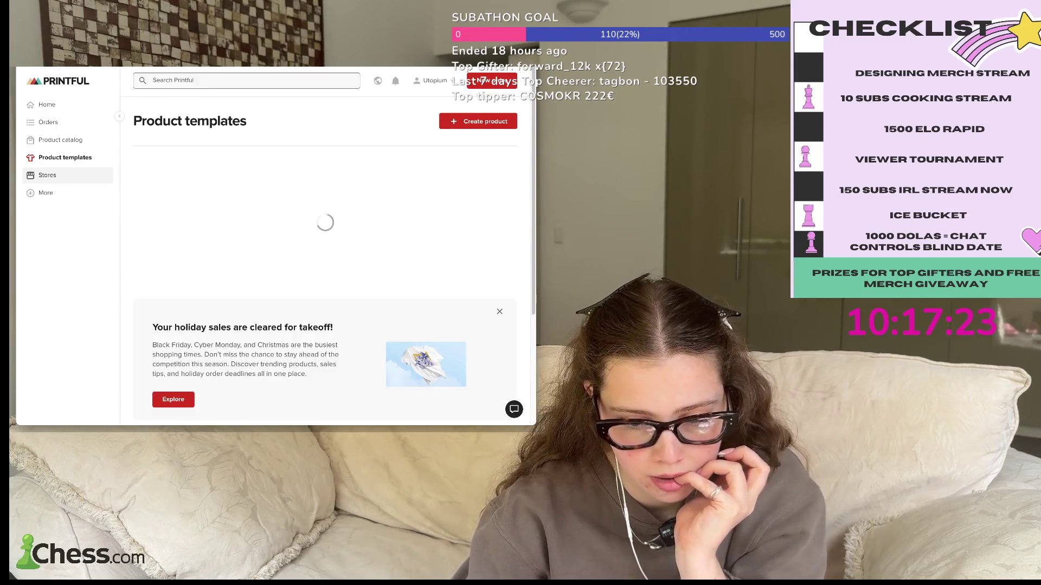
- Browse the saved templates grid and move to its second page
{"action": "scroll", "coordinate": [325, 244], "scroll_direction": "down", "scroll_amount": 4}
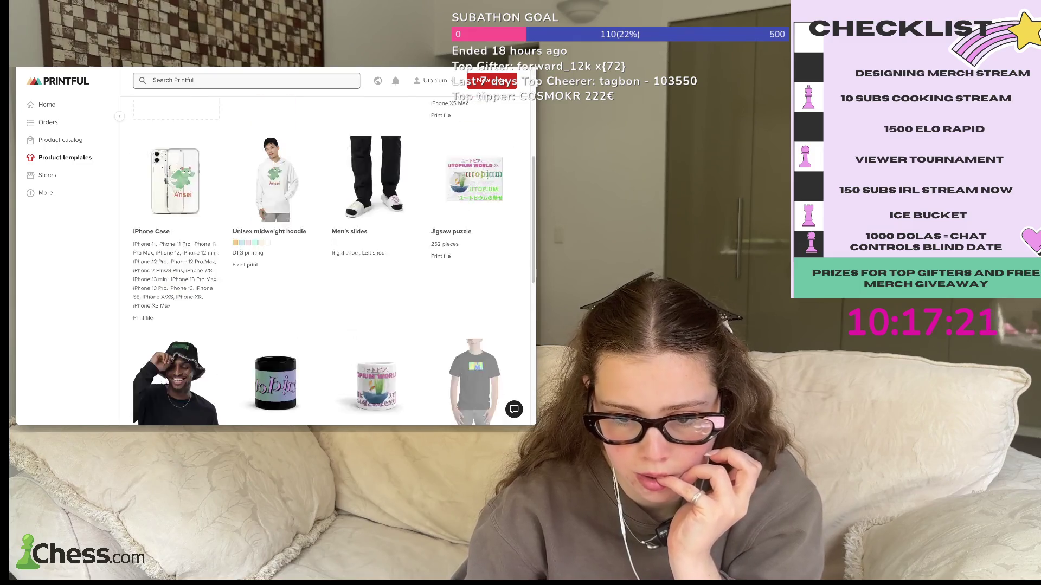
{"action": "scroll", "coordinate": [326, 244], "scroll_direction": "down", "scroll_amount": 3}
{"action": "scroll", "coordinate": [326, 244], "scroll_direction": "up", "scroll_amount": 1}
{"action": "scroll", "coordinate": [325, 244], "scroll_direction": "up", "scroll_amount": 1}
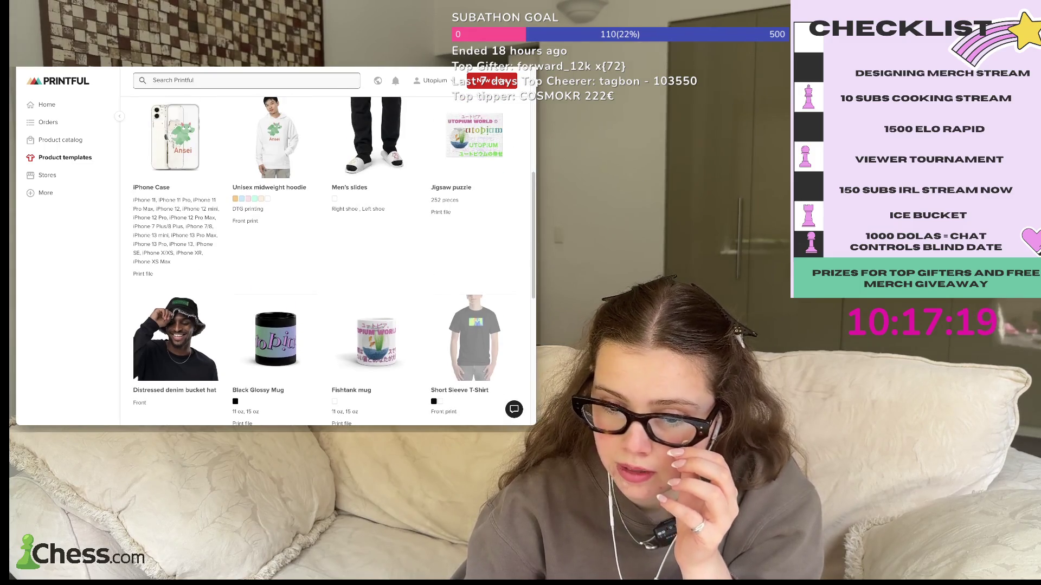
{"action": "mouse_move", "coordinate": [375, 336]}
{"action": "scroll", "coordinate": [374, 336], "scroll_direction": "down", "scroll_amount": 1}
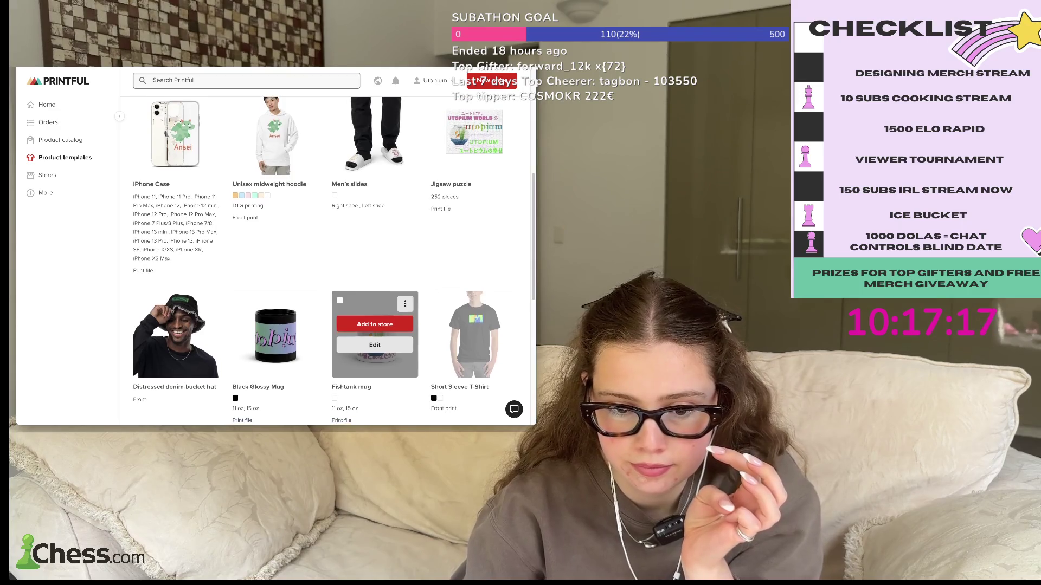
{"action": "scroll", "coordinate": [375, 336], "scroll_direction": "down", "scroll_amount": 1}
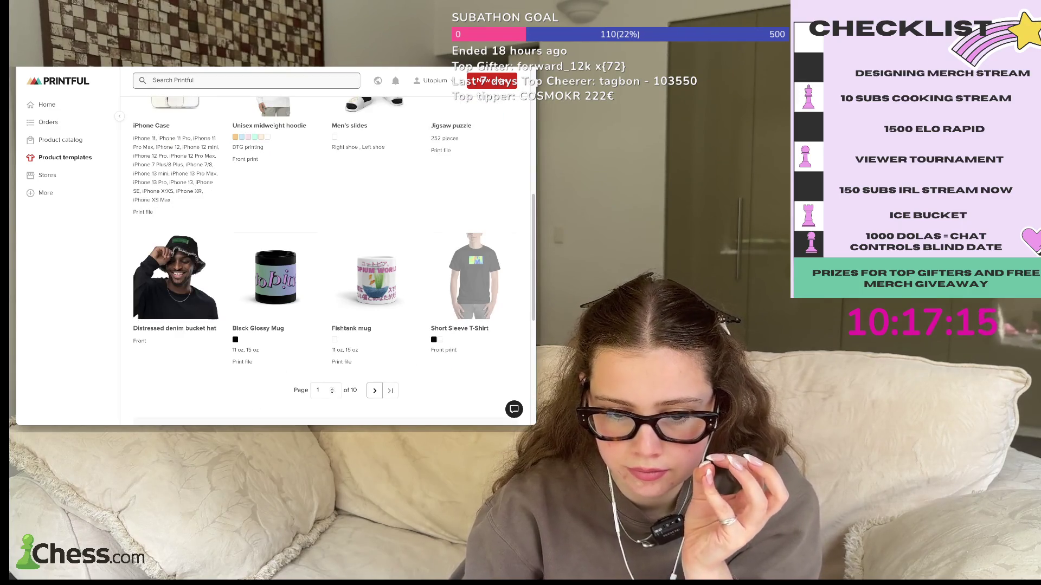
{"action": "left_click", "coordinate": [375, 391]}
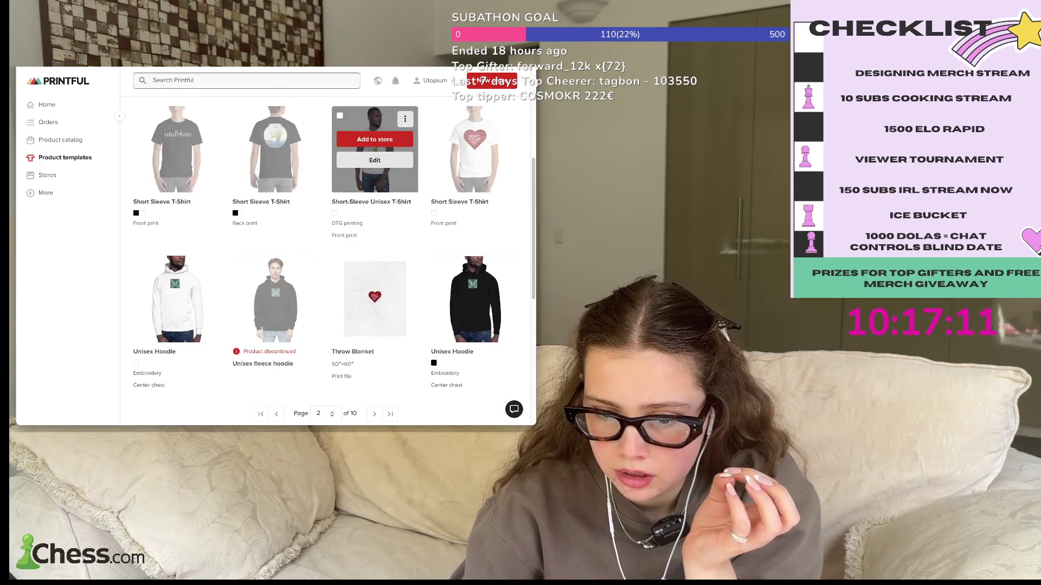
- Review the Men's Long Sleeve Shirt template details, then return to the templates list
{"action": "scroll", "coordinate": [375, 217], "scroll_direction": "up", "scroll_amount": 5}
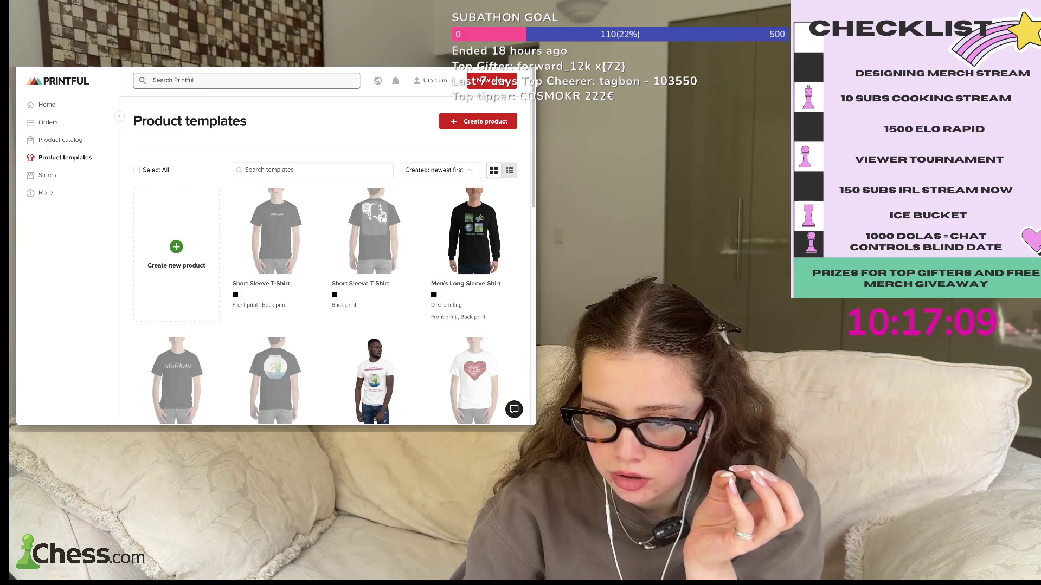
{"action": "mouse_move", "coordinate": [473, 233]}
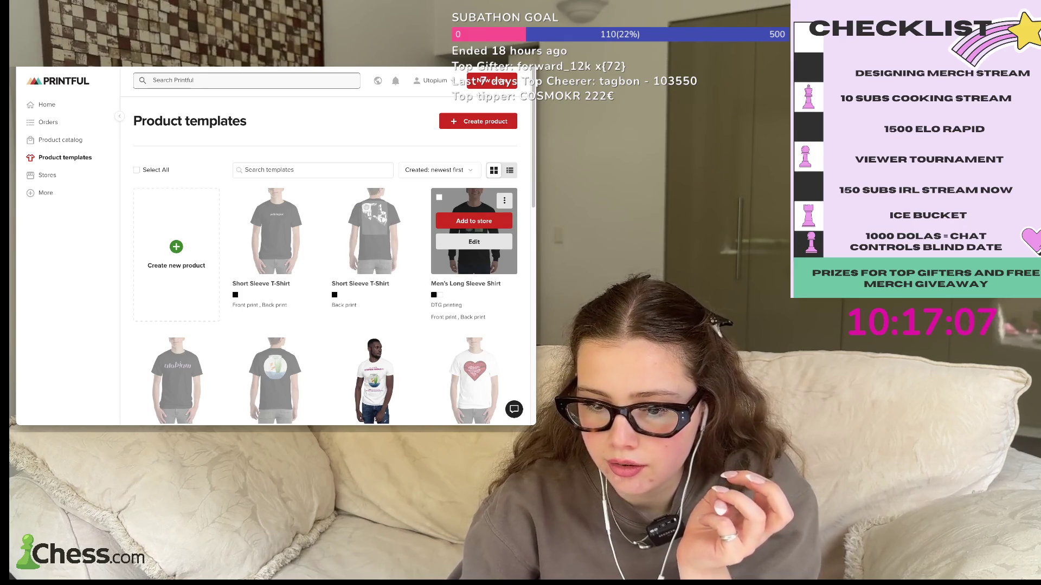
{"action": "left_click", "coordinate": [473, 260]}
{"action": "scroll", "coordinate": [326, 244], "scroll_direction": "down", "scroll_amount": 3}
{"action": "scroll", "coordinate": [325, 244], "scroll_direction": "up", "scroll_amount": 3}
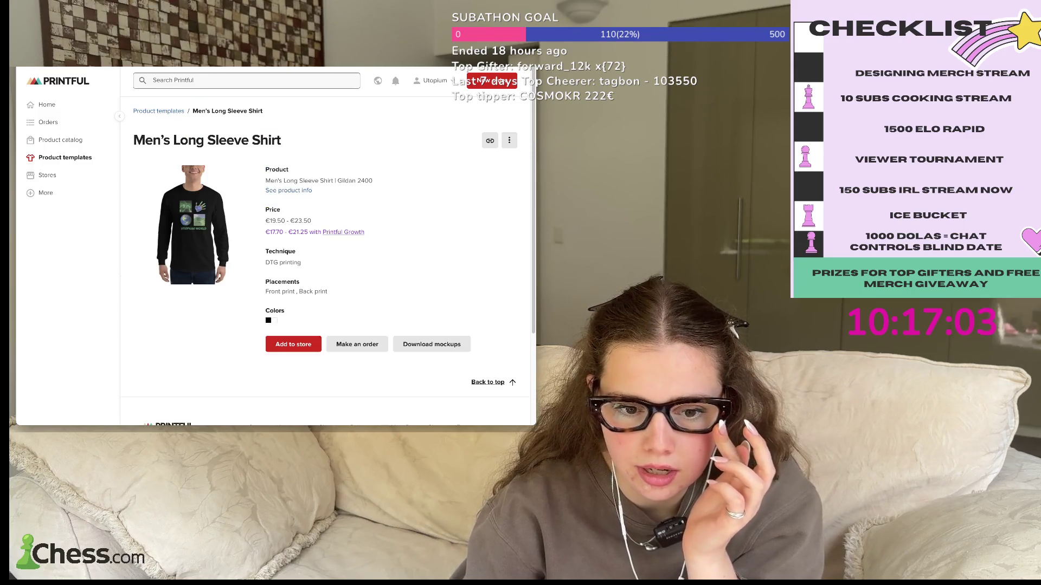
{"action": "key", "text": "alt+Left"}
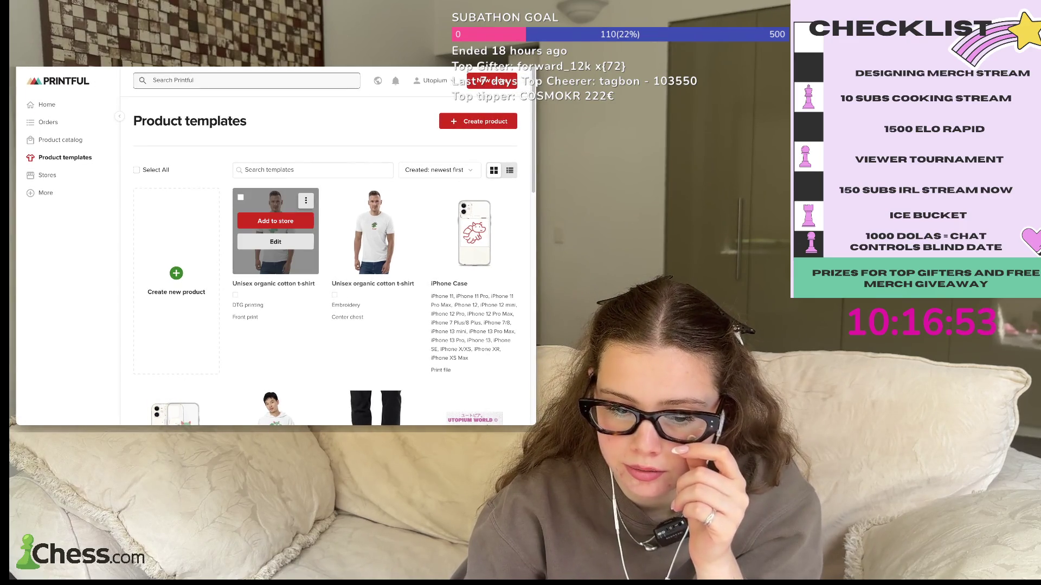
- Delete both Unisex organic cotton t-shirt templates
{"action": "left_click", "coordinate": [306, 201]}
{"action": "left_click", "coordinate": [230, 356]}
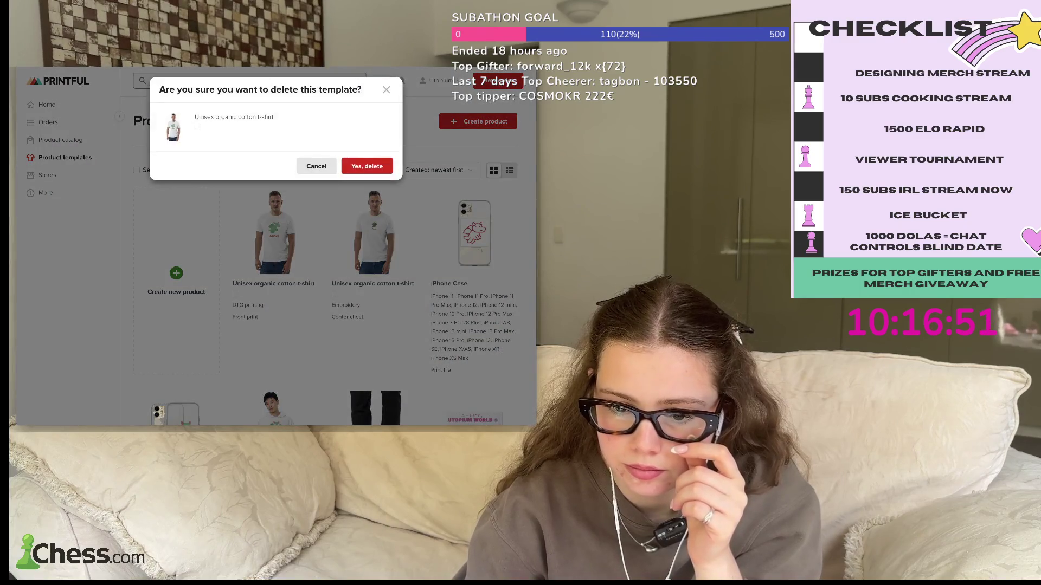
{"action": "left_click", "coordinate": [367, 166]}
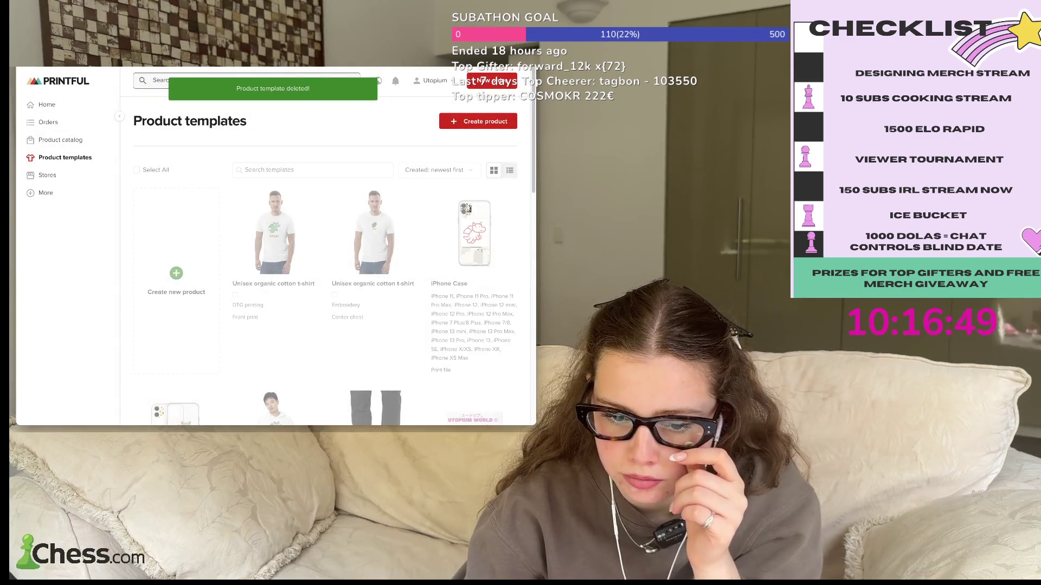
{"action": "left_click", "coordinate": [305, 200]}
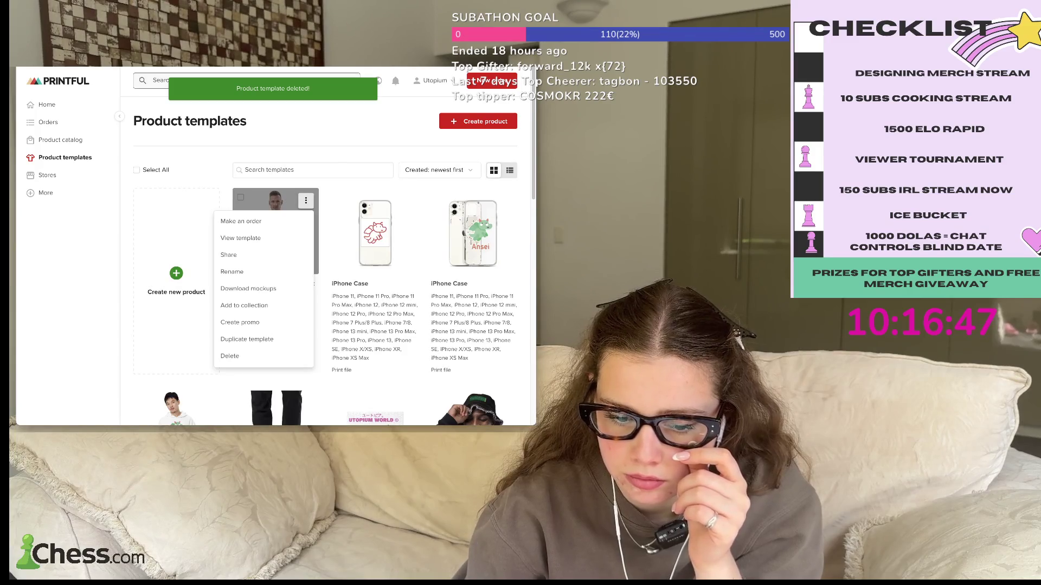
{"action": "left_click", "coordinate": [230, 356]}
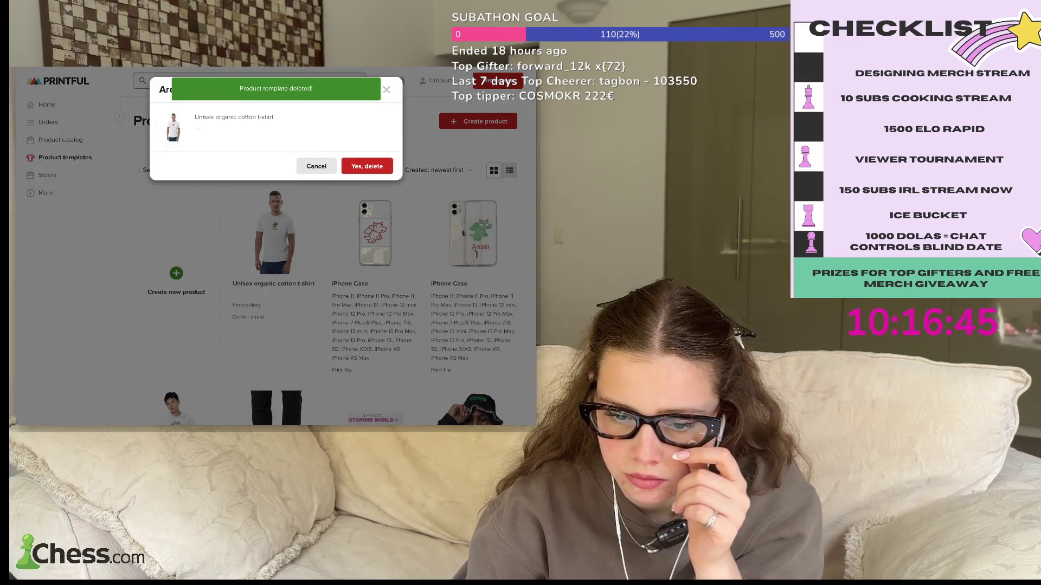
{"action": "left_click", "coordinate": [367, 166]}
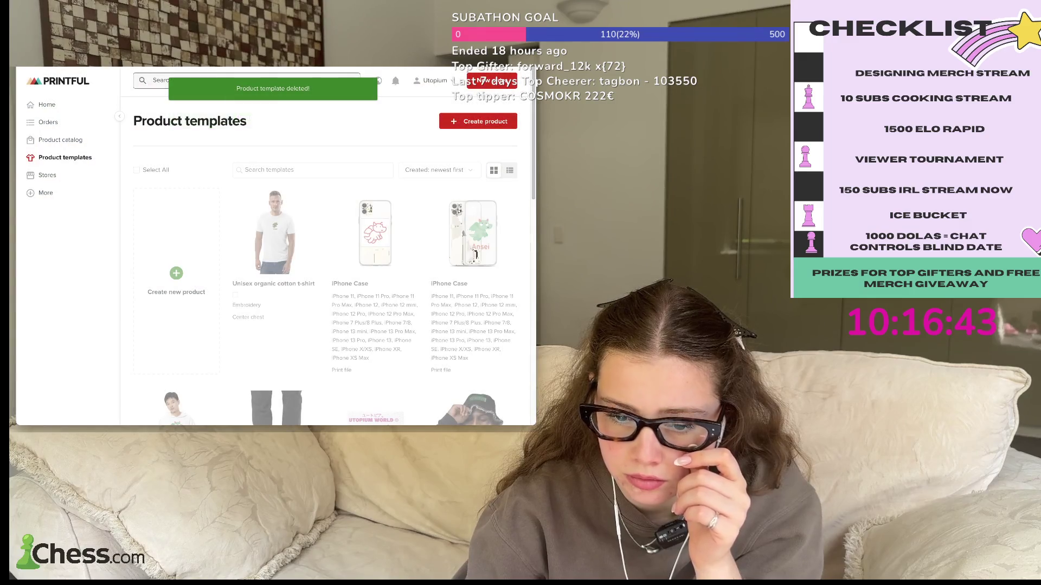
- Delete both iPhone Case templates
{"action": "left_click", "coordinate": [306, 201]}
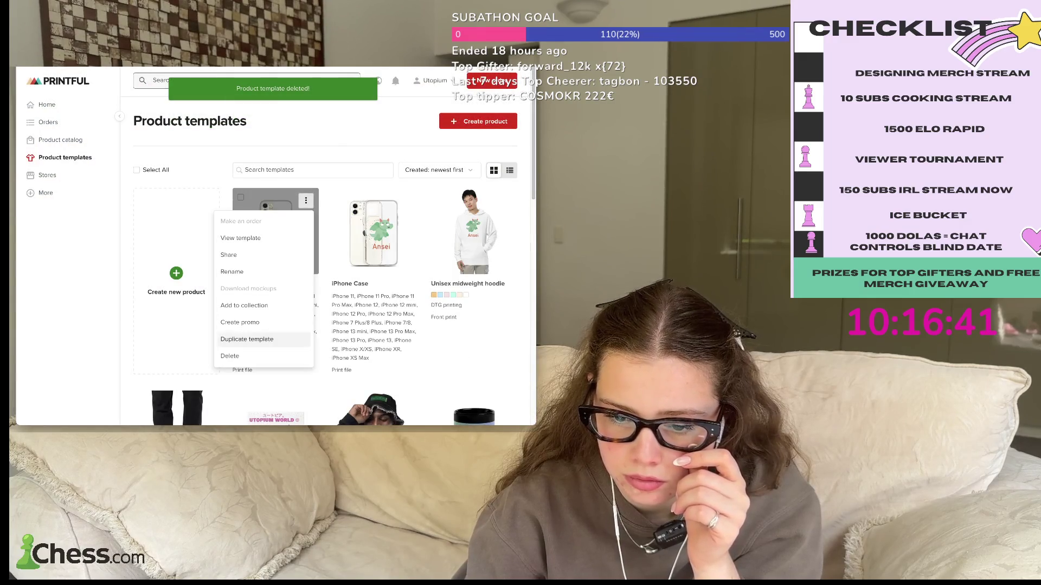
{"action": "left_click", "coordinate": [230, 356]}
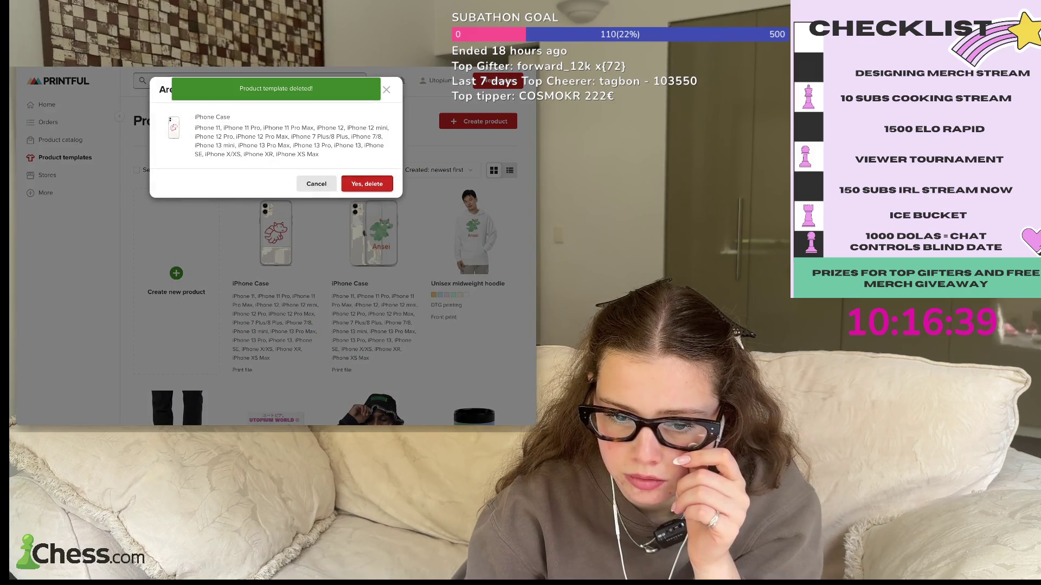
{"action": "left_click", "coordinate": [352, 193]}
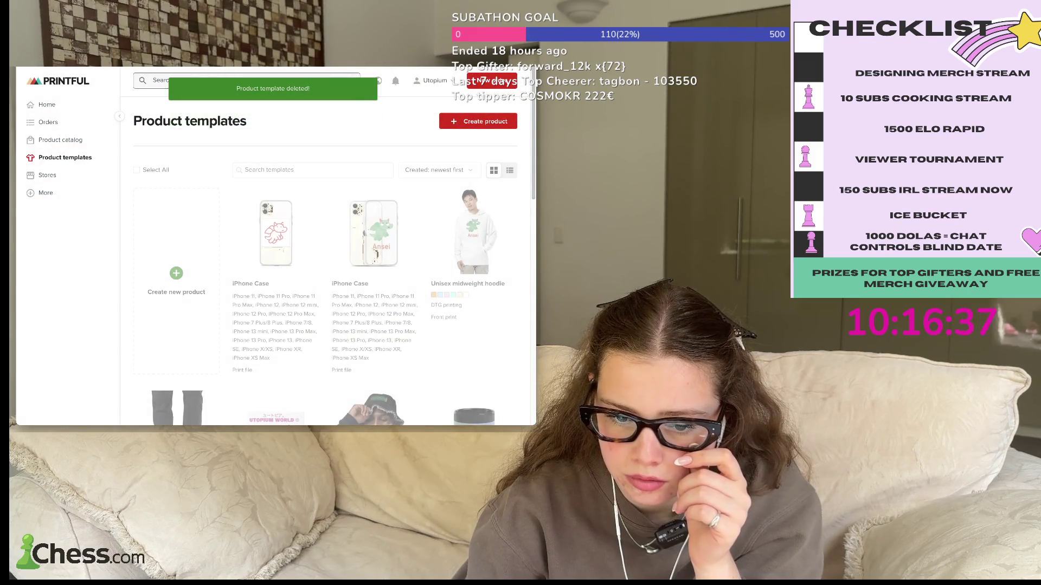
{"action": "left_click", "coordinate": [306, 200]}
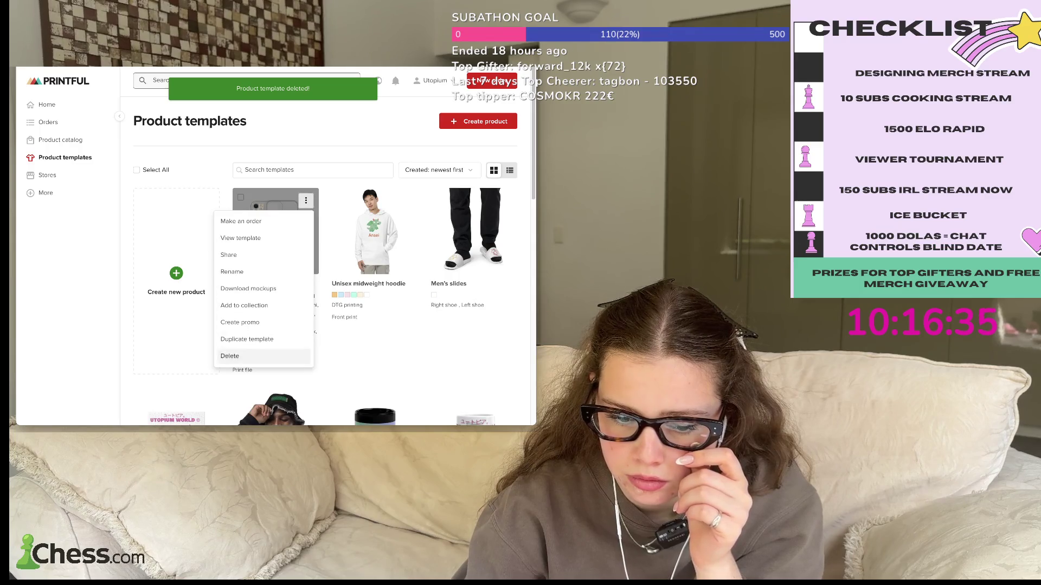
{"action": "left_click", "coordinate": [230, 356]}
{"action": "left_click", "coordinate": [361, 187]}
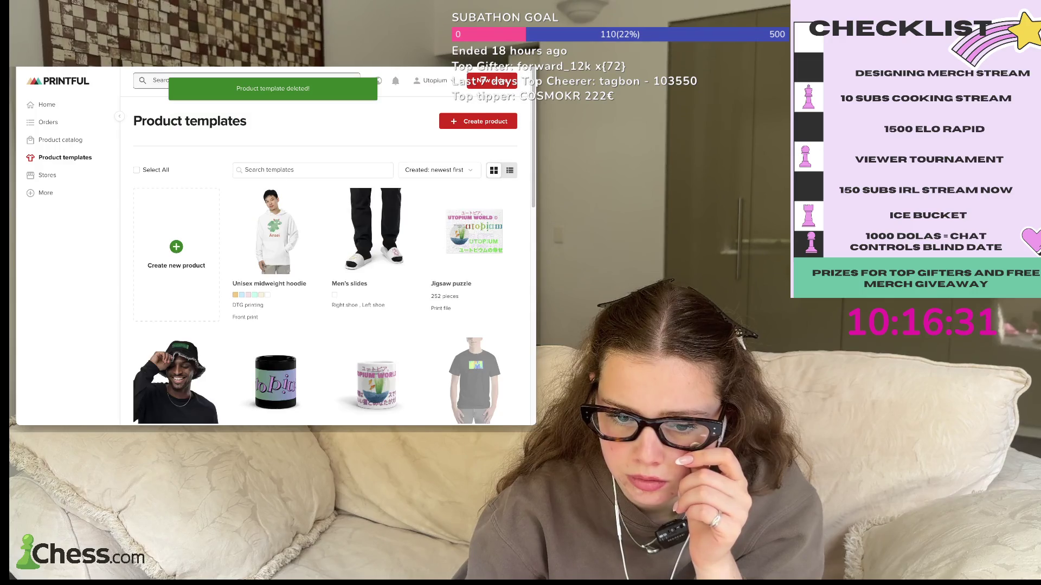
- Delete the Unisex midweight hoodie template and start deleting the Men's slides template
{"action": "mouse_move", "coordinate": [275, 230]}
{"action": "left_click", "coordinate": [306, 200]}
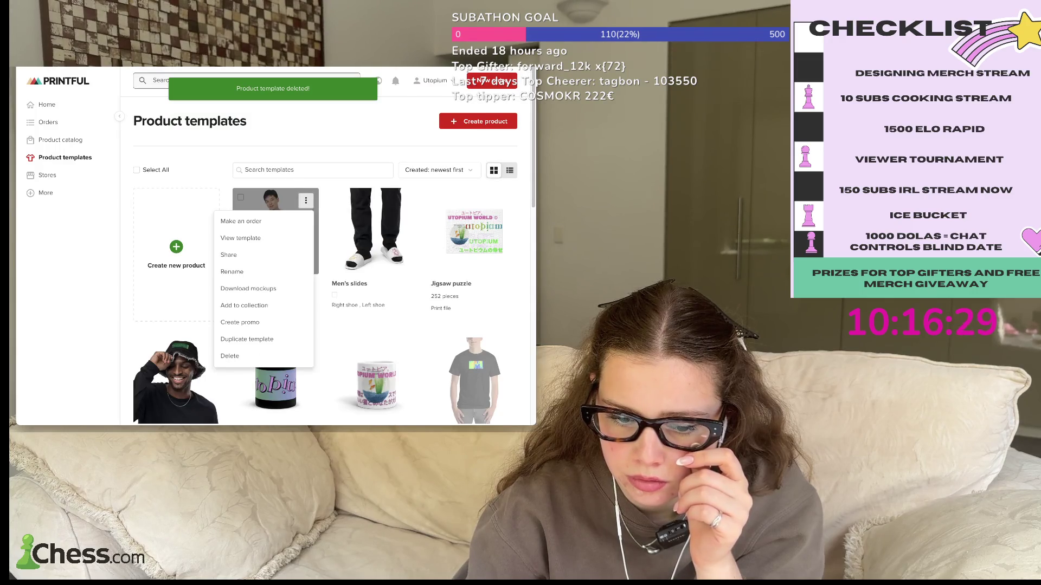
{"action": "left_click", "coordinate": [229, 356]}
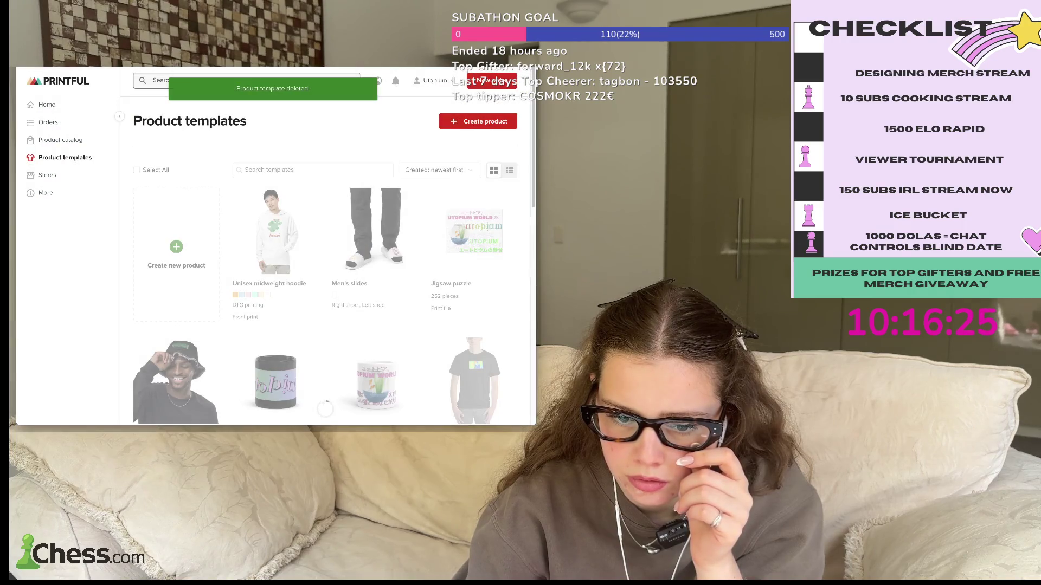
{"action": "left_click", "coordinate": [305, 200]}
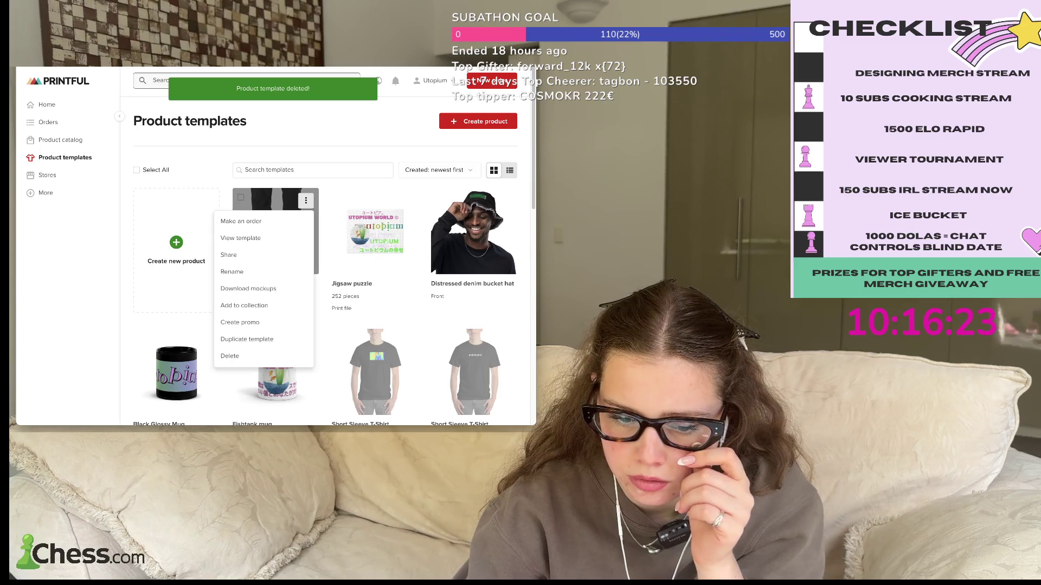
{"action": "left_click", "coordinate": [230, 357]}
{"action": "left_click", "coordinate": [367, 165]}
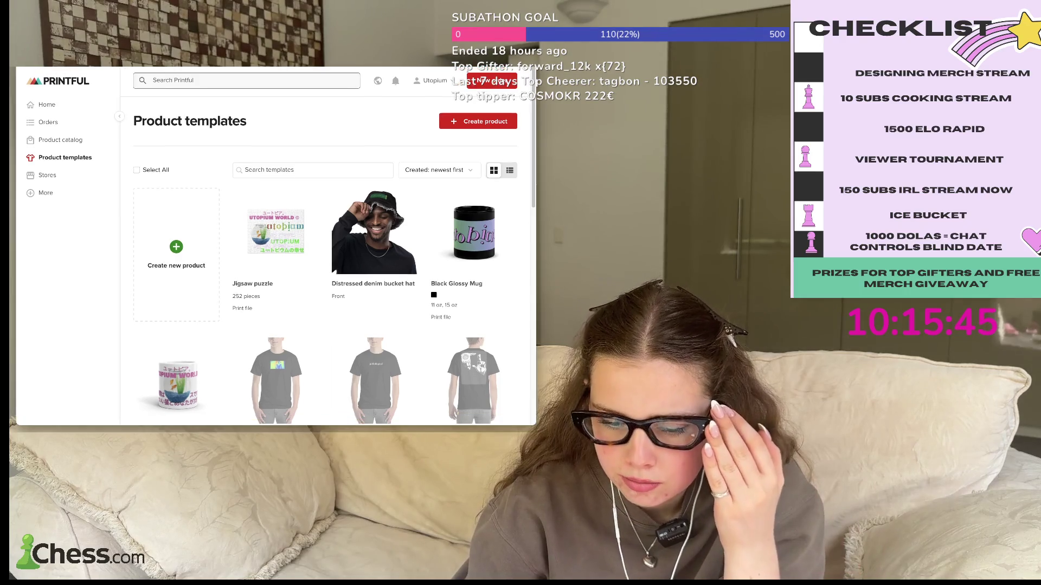
- Go to page 2 of the product templates
{"action": "scroll", "coordinate": [374, 233], "scroll_direction": "down", "scroll_amount": 3}
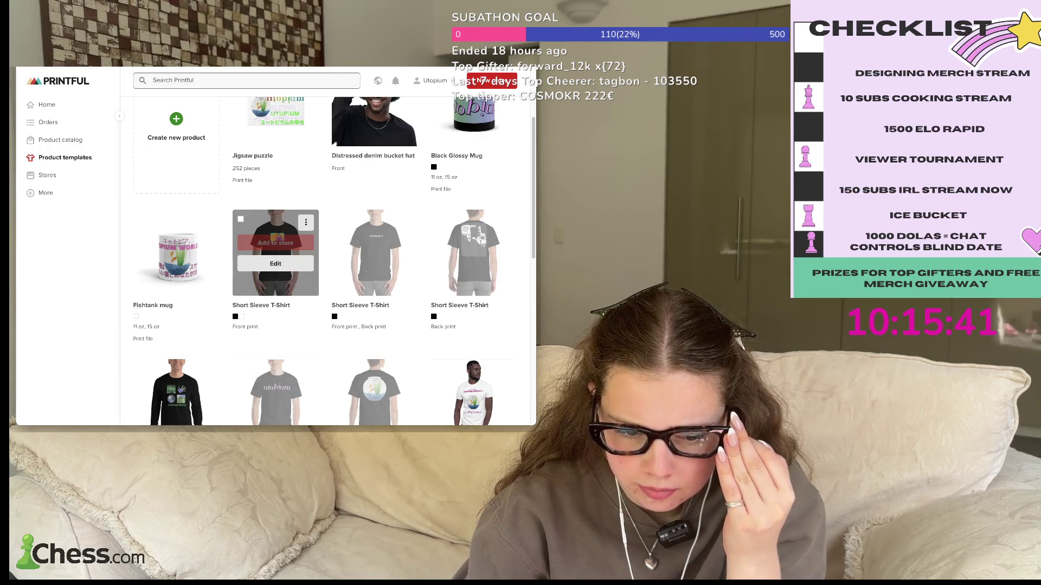
{"action": "scroll", "coordinate": [275, 239], "scroll_direction": "down", "scroll_amount": 1}
{"action": "scroll", "coordinate": [276, 239], "scroll_direction": "down", "scroll_amount": 2}
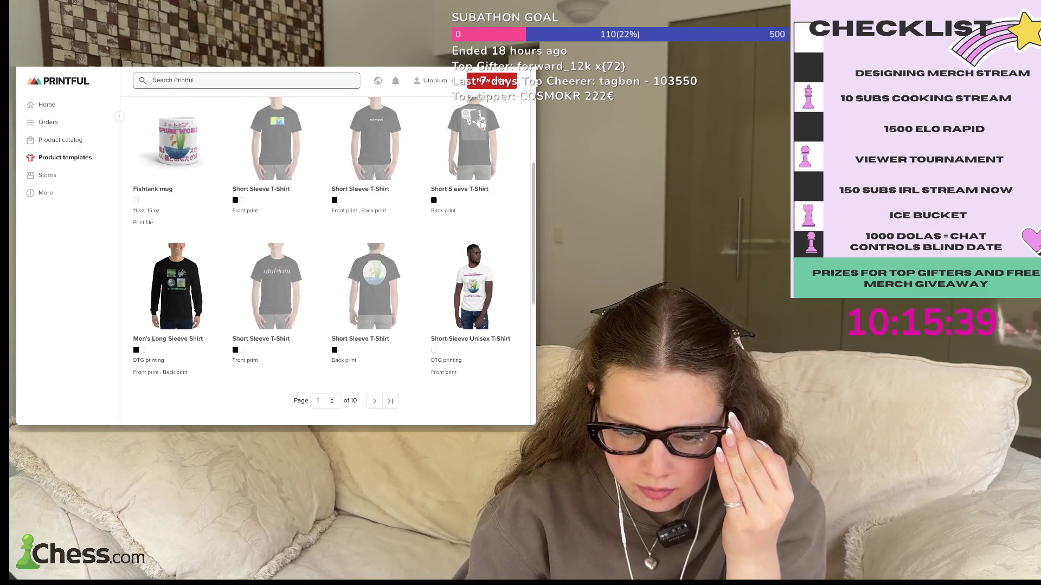
{"action": "left_click", "coordinate": [374, 401]}
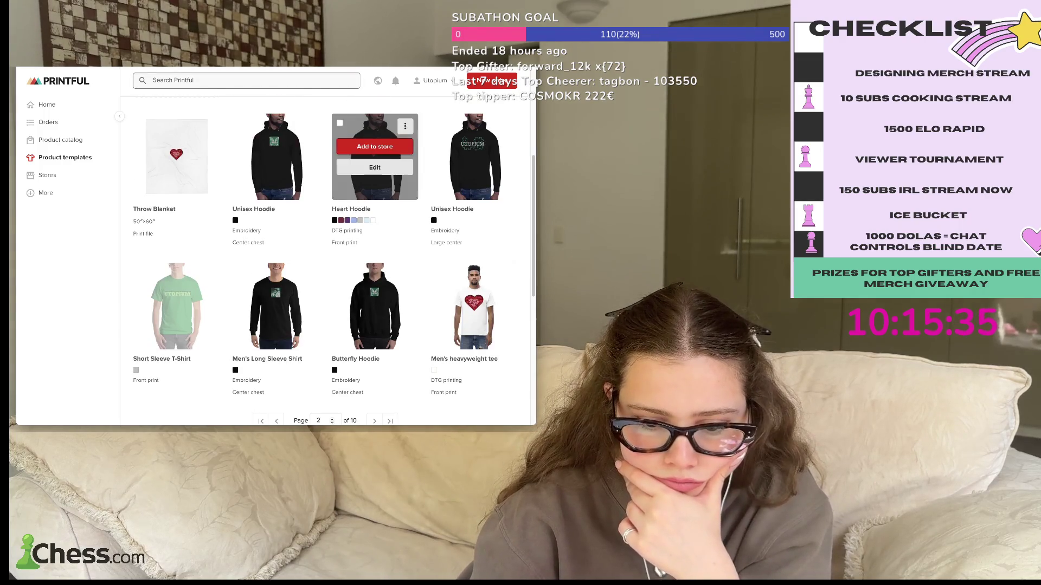
- Open the Unisex Hoodie template's detail page
{"action": "scroll", "coordinate": [375, 135], "scroll_direction": "up", "scroll_amount": 2}
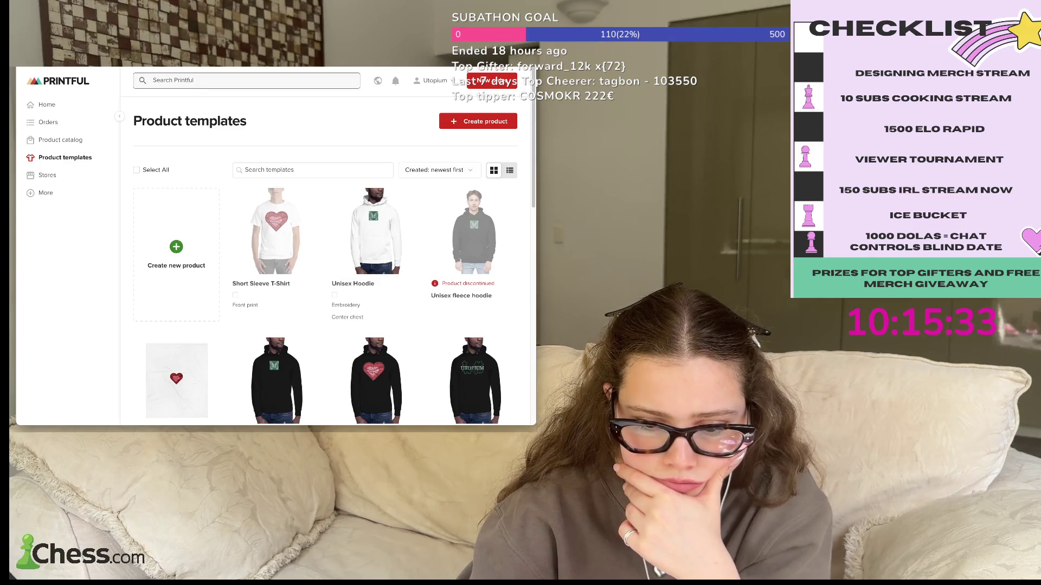
{"action": "scroll", "coordinate": [325, 271], "scroll_direction": "down", "scroll_amount": 4}
{"action": "scroll", "coordinate": [325, 271], "scroll_direction": "down", "scroll_amount": 2}
{"action": "scroll", "coordinate": [326, 271], "scroll_direction": "down", "scroll_amount": 2}
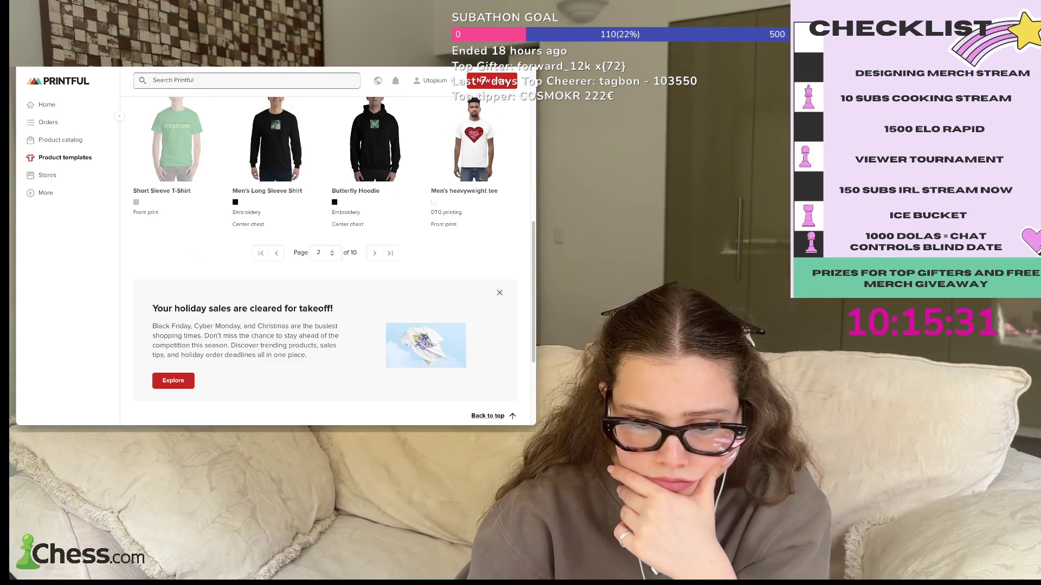
{"action": "scroll", "coordinate": [325, 271], "scroll_direction": "up", "scroll_amount": 8}
{"action": "left_click", "coordinate": [374, 231]}
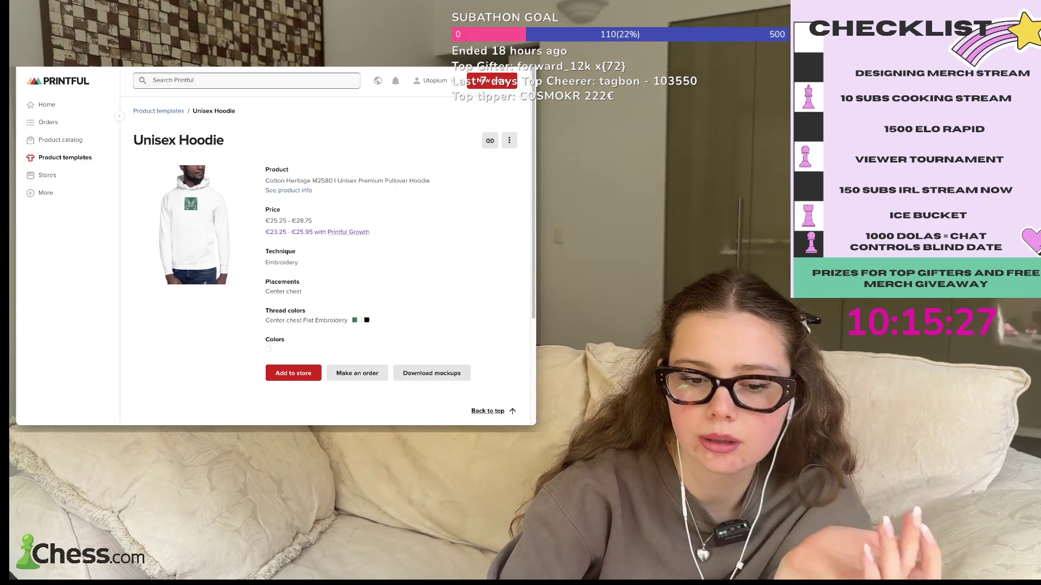
- Zoom in to read the Unisex Hoodie template's embroidery and pricing details
{"action": "key", "text": "ctrl+plus"}
{"action": "key", "text": "ctrl+plus"}
{"action": "key", "text": "ctrl+plus"}
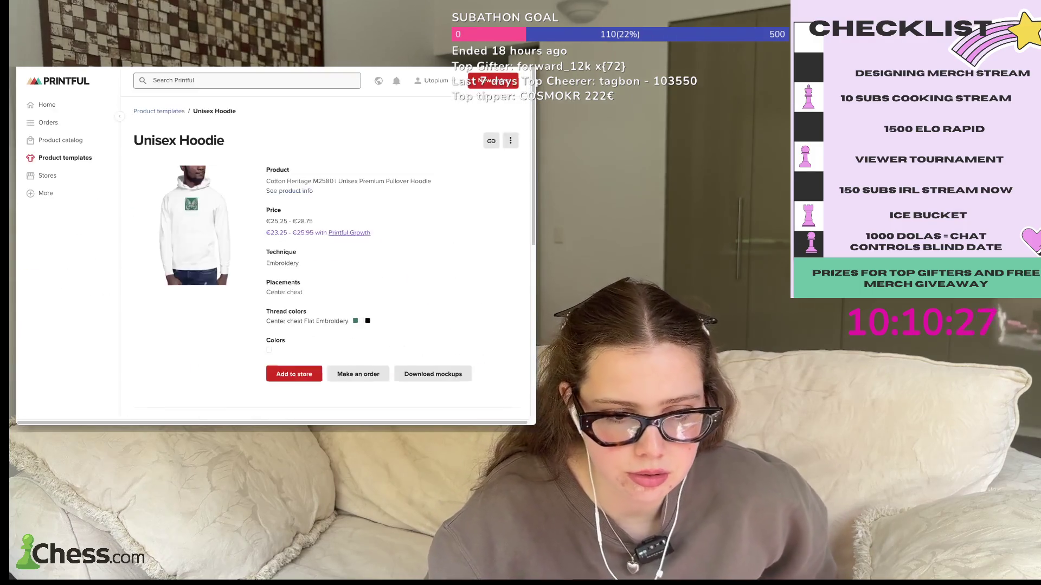
{"action": "key", "text": "alt+Left"}
{"action": "scroll", "coordinate": [325, 244], "scroll_direction": "down", "scroll_amount": 6}
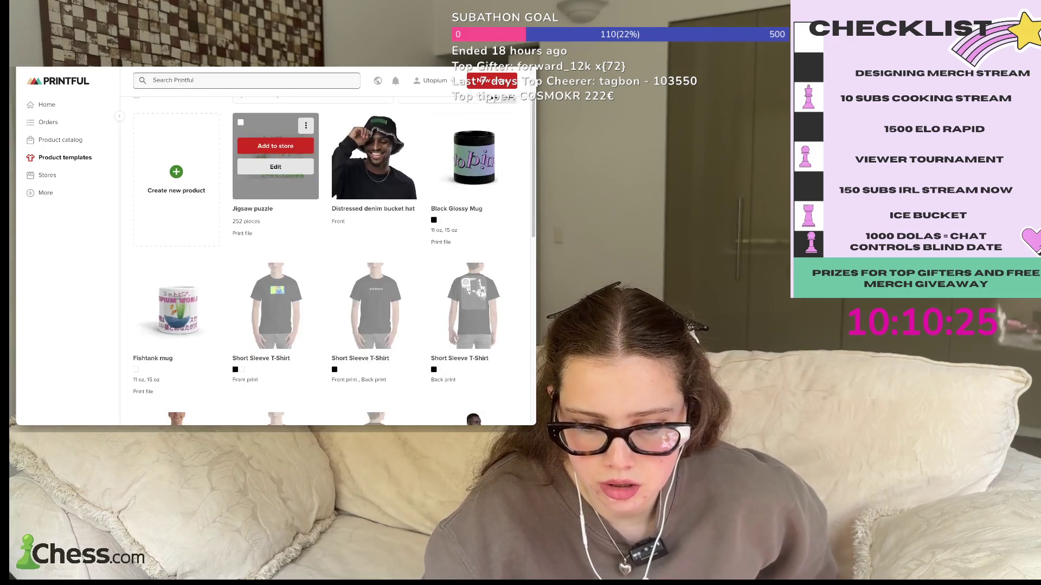
{"action": "scroll", "coordinate": [325, 244], "scroll_direction": "down", "scroll_amount": 3}
{"action": "left_click", "coordinate": [390, 179]}
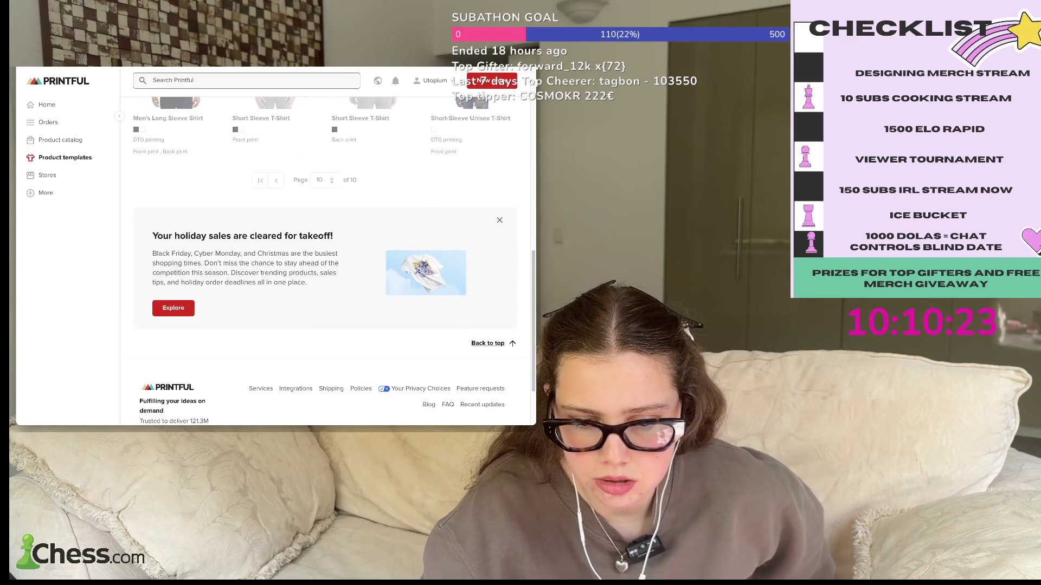
{"action": "scroll", "coordinate": [325, 244], "scroll_direction": "up", "scroll_amount": 5}
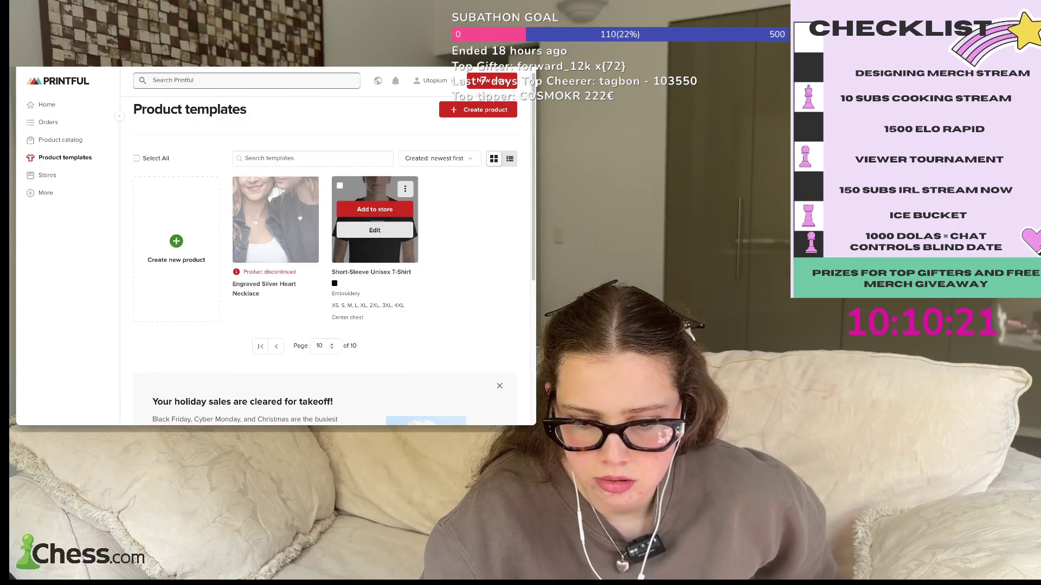
{"action": "left_click", "coordinate": [276, 346]}
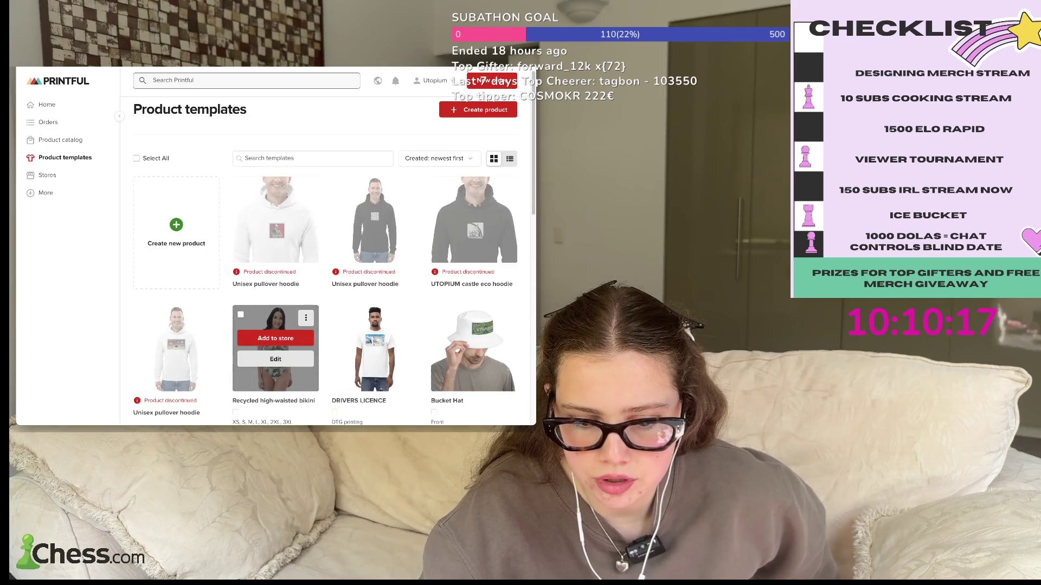
{"action": "scroll", "coordinate": [325, 244], "scroll_direction": "down", "scroll_amount": 1}
{"action": "scroll", "coordinate": [325, 260], "scroll_direction": "down", "scroll_amount": 5}
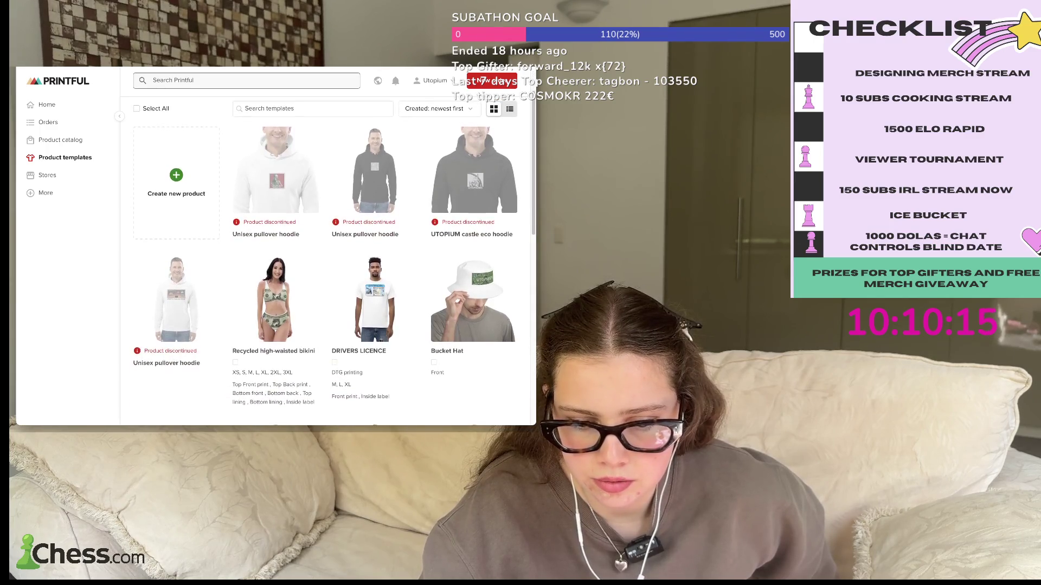
{"action": "scroll", "coordinate": [326, 244], "scroll_direction": "down", "scroll_amount": 3}
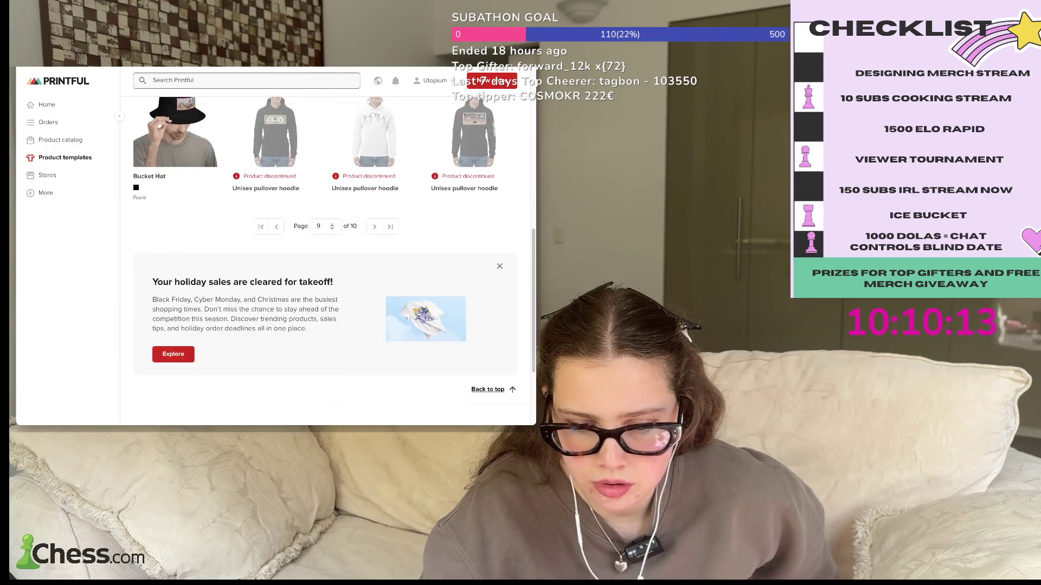
{"action": "left_click", "coordinate": [276, 226]}
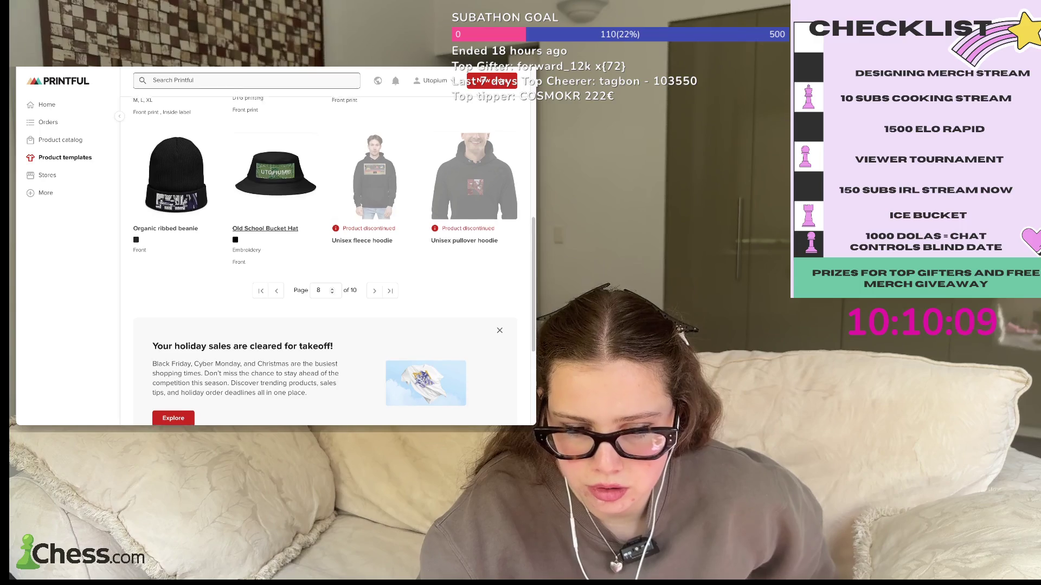
{"action": "scroll", "coordinate": [276, 227], "scroll_direction": "up", "scroll_amount": 3}
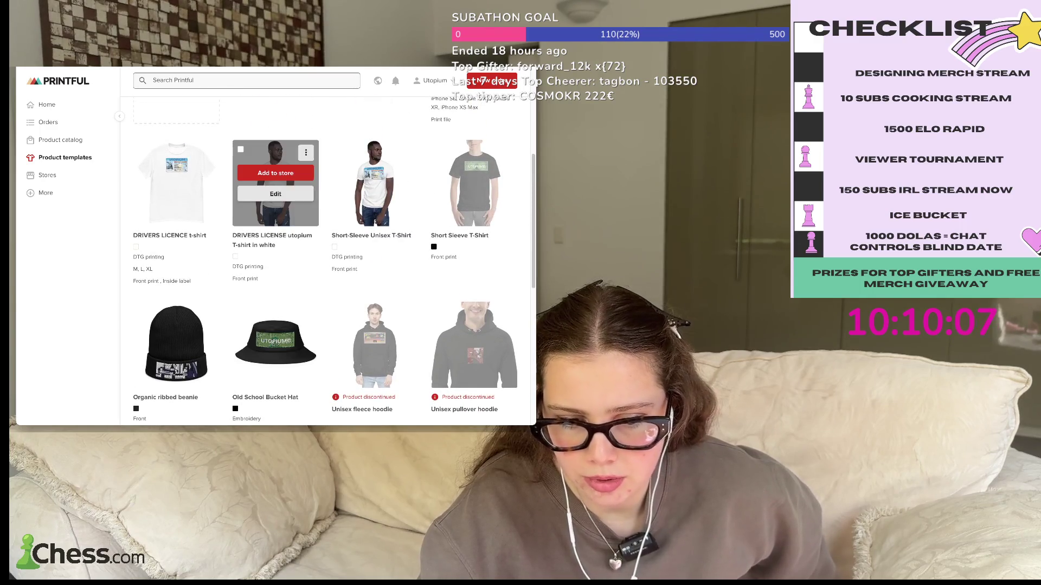
{"action": "left_click", "coordinate": [176, 193]}
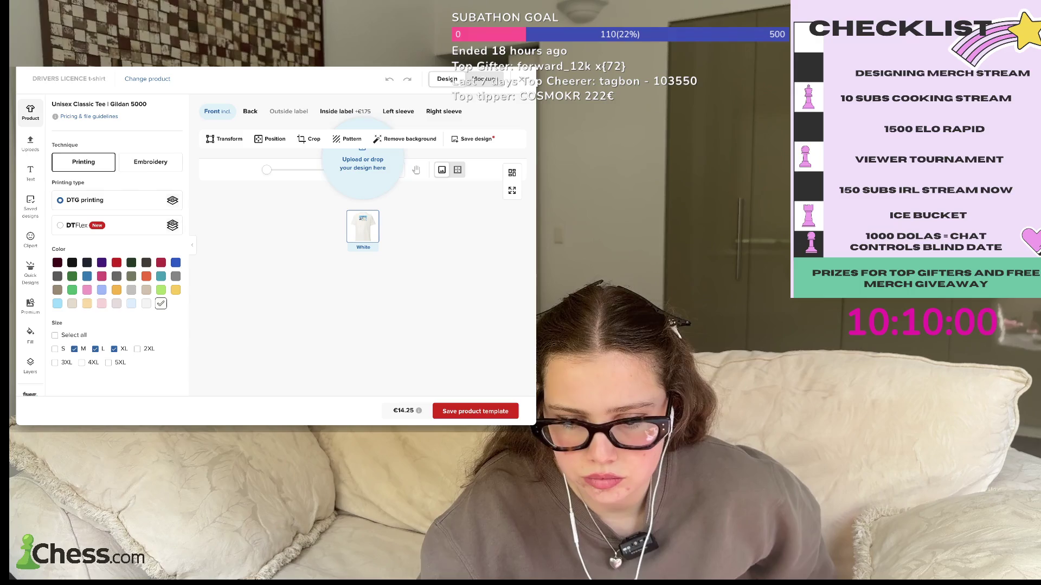
- Scroll through the DRIVERS LICENCE t-shirt template in the Design Maker
{"action": "scroll", "coordinate": [272, 243], "scroll_direction": "down", "scroll_amount": 3}
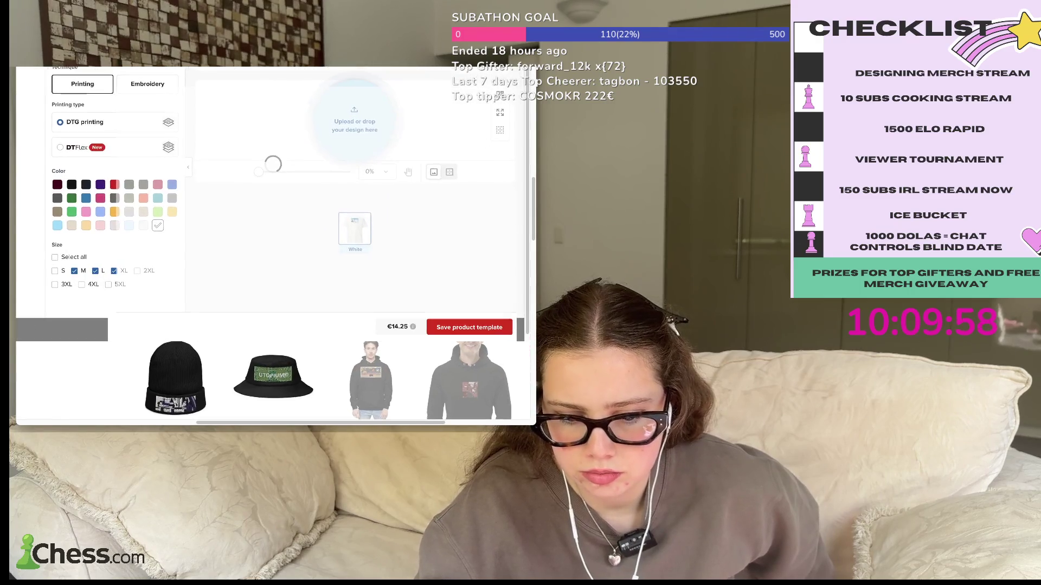
{"action": "scroll", "coordinate": [271, 244], "scroll_direction": "up", "scroll_amount": 3}
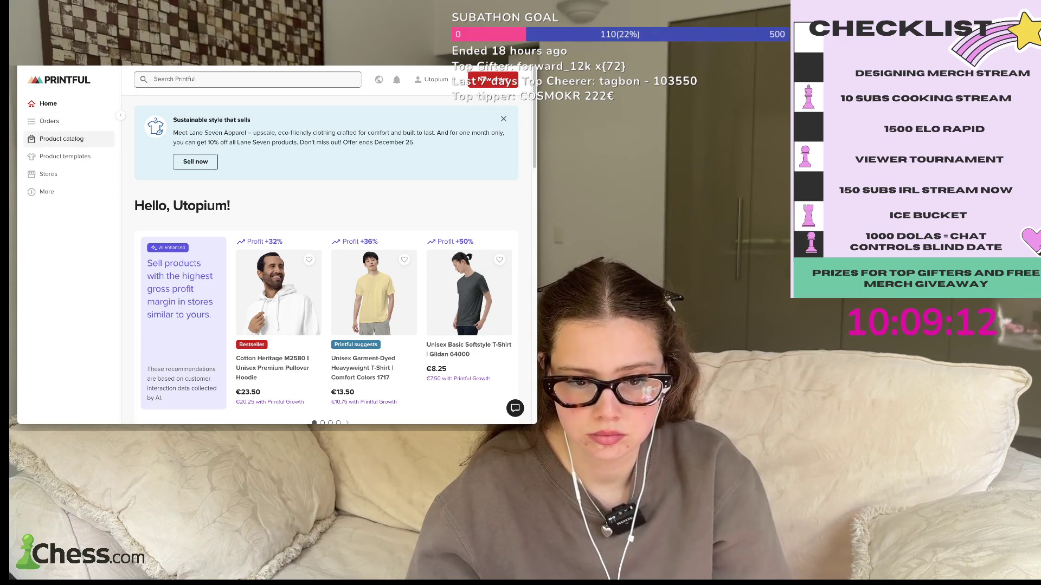
- Go to the Product catalog and dismiss the New order dialog
{"action": "left_click", "coordinate": [61, 139]}
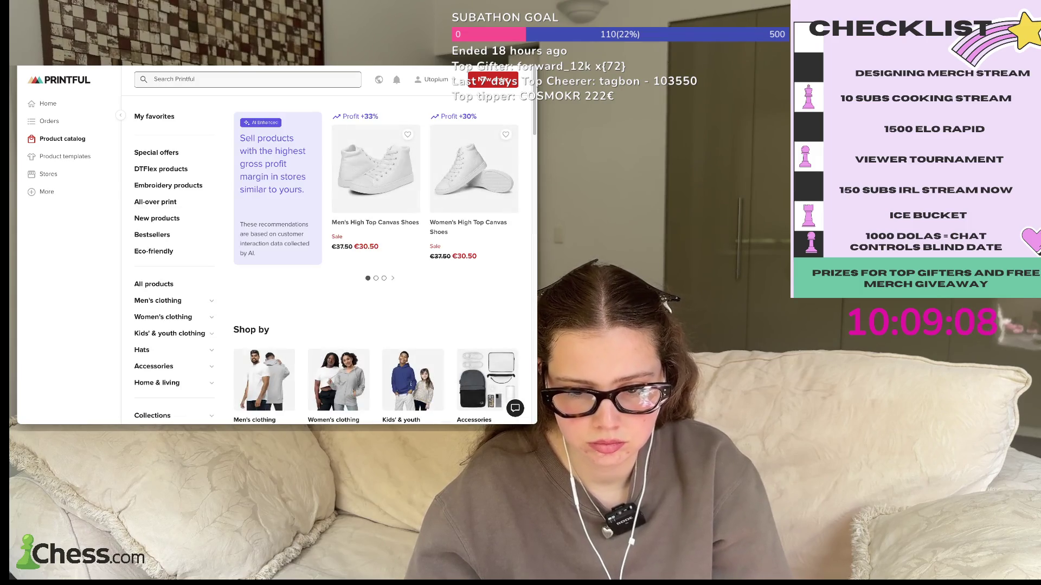
{"action": "left_click", "coordinate": [493, 80]}
{"action": "key", "text": "Escape"}
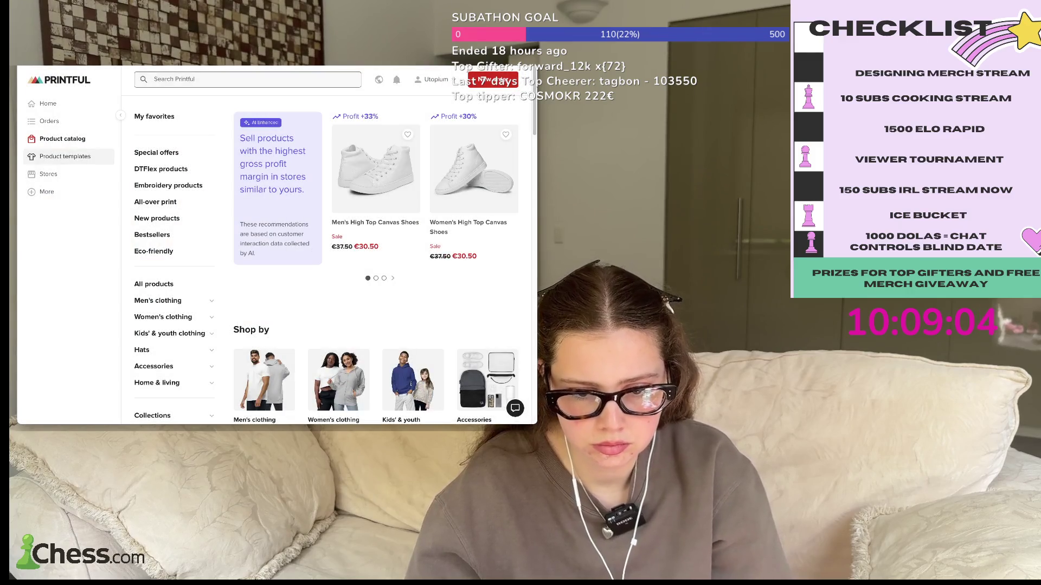
- Start a new product template from Product templates and focus the product search
{"action": "left_click", "coordinate": [65, 156]}
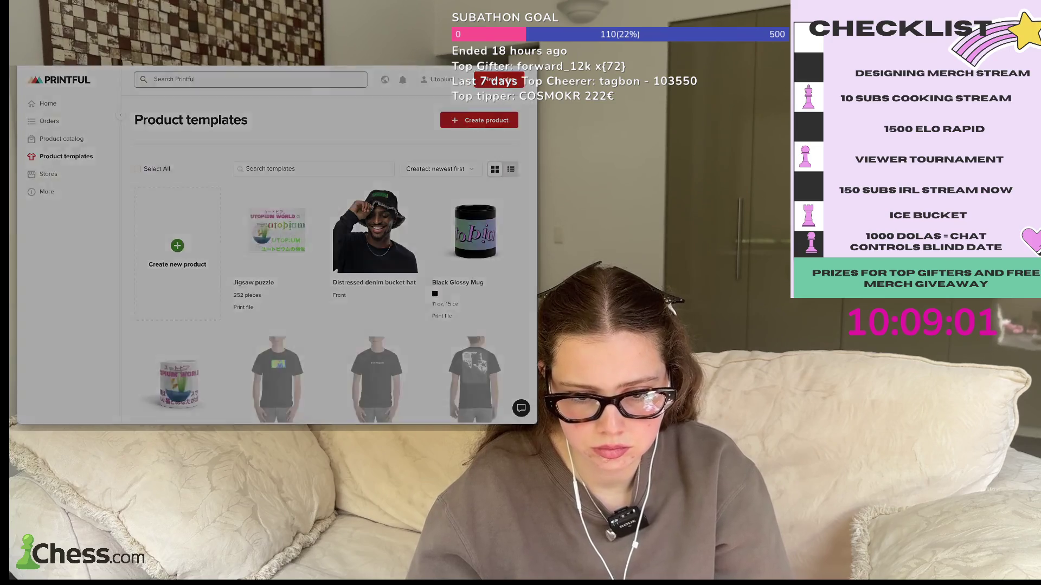
{"action": "left_click", "coordinate": [479, 120]}
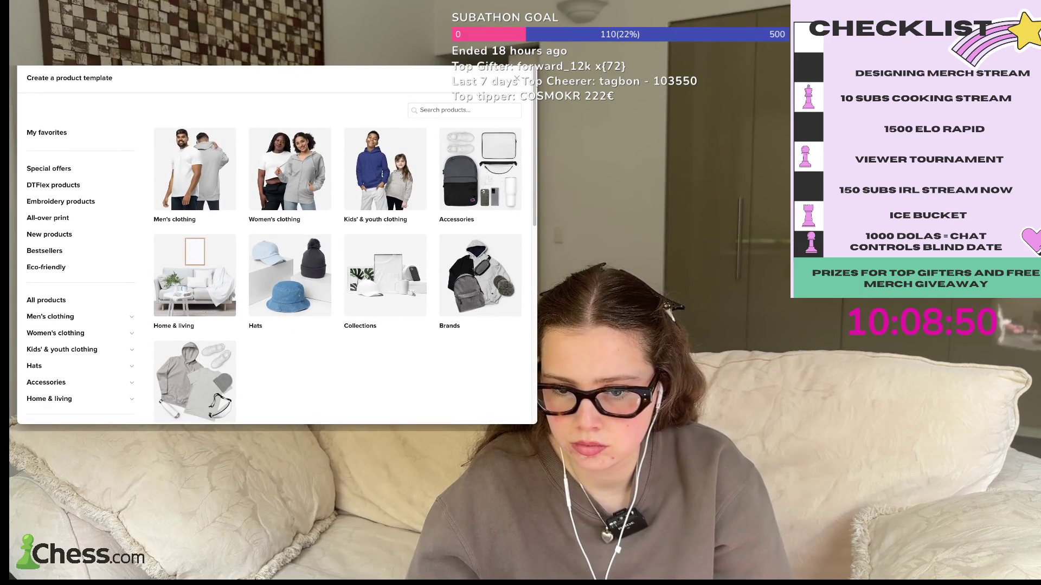
{"action": "left_click", "coordinate": [464, 110]}
- Search the product catalog for 'tshirt'
{"action": "type", "text": "tshirt"}
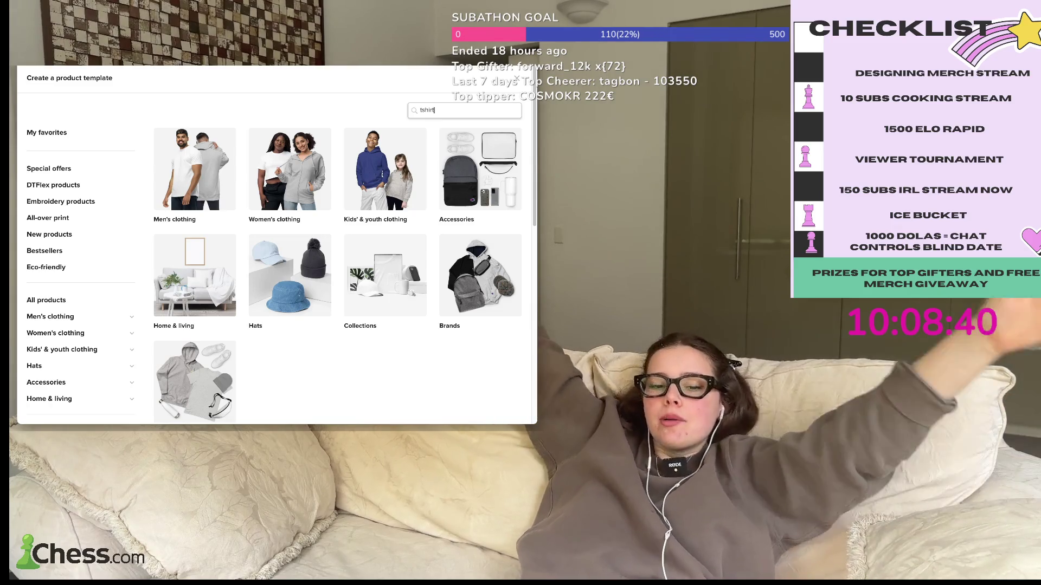
{"action": "key", "text": "BackSpace"}
{"action": "key", "text": "BackSpace"}
{"action": "key", "text": "BackSpace"}
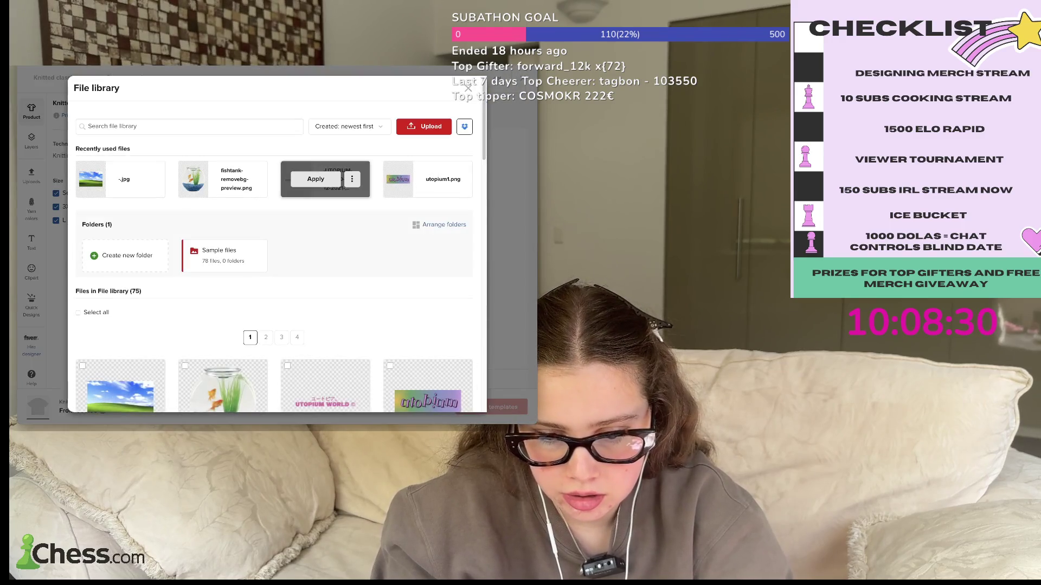
- Close the File library without a design and leave the Knitted T-Shirt Design Maker
{"action": "key", "text": "Escape"}
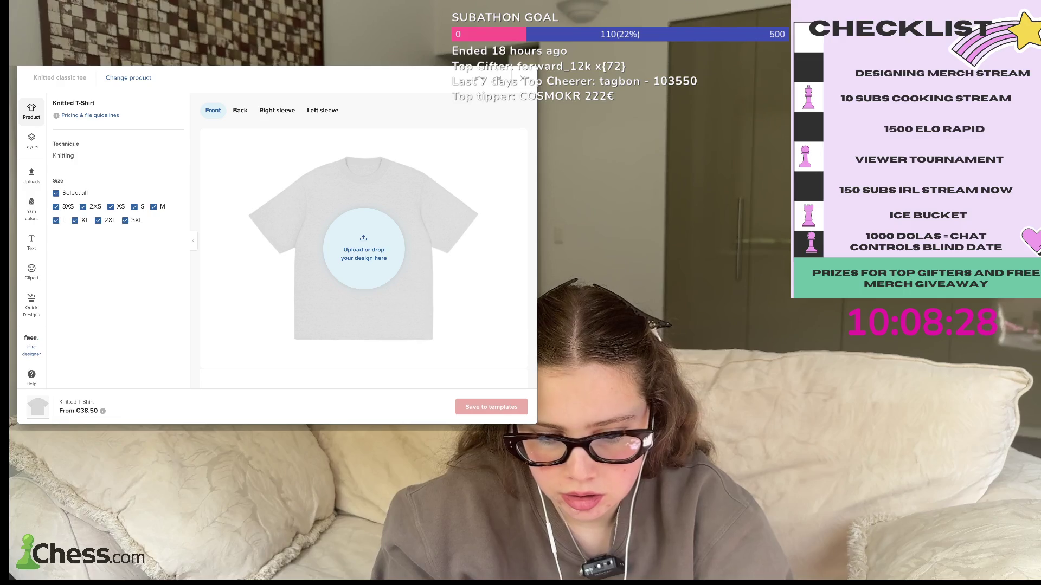
{"action": "scroll", "coordinate": [372, 300], "scroll_direction": "down", "scroll_amount": 2}
{"action": "scroll", "coordinate": [372, 303], "scroll_direction": "up", "scroll_amount": 2}
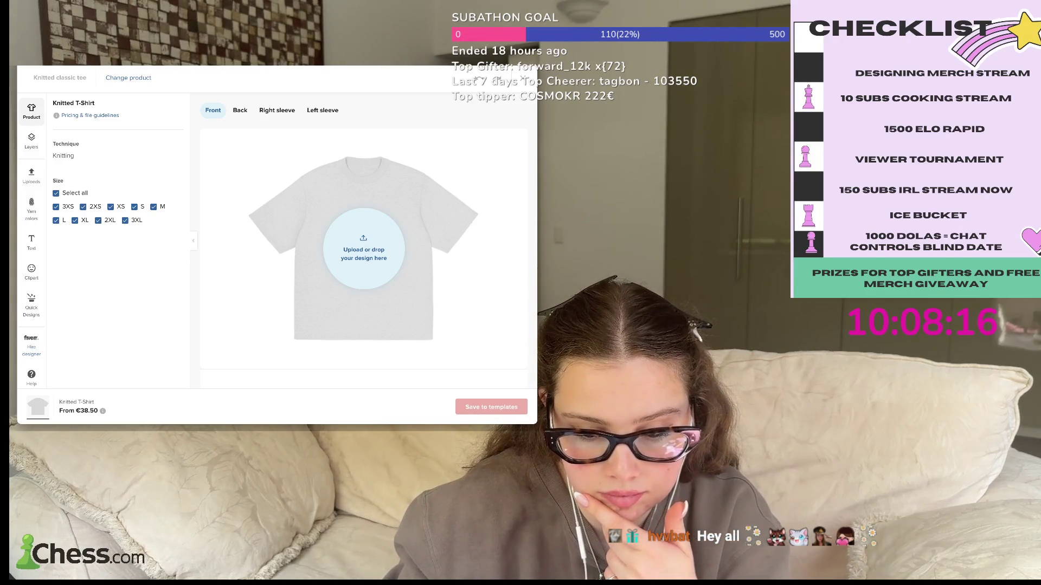
{"action": "key", "text": "alt+Left"}
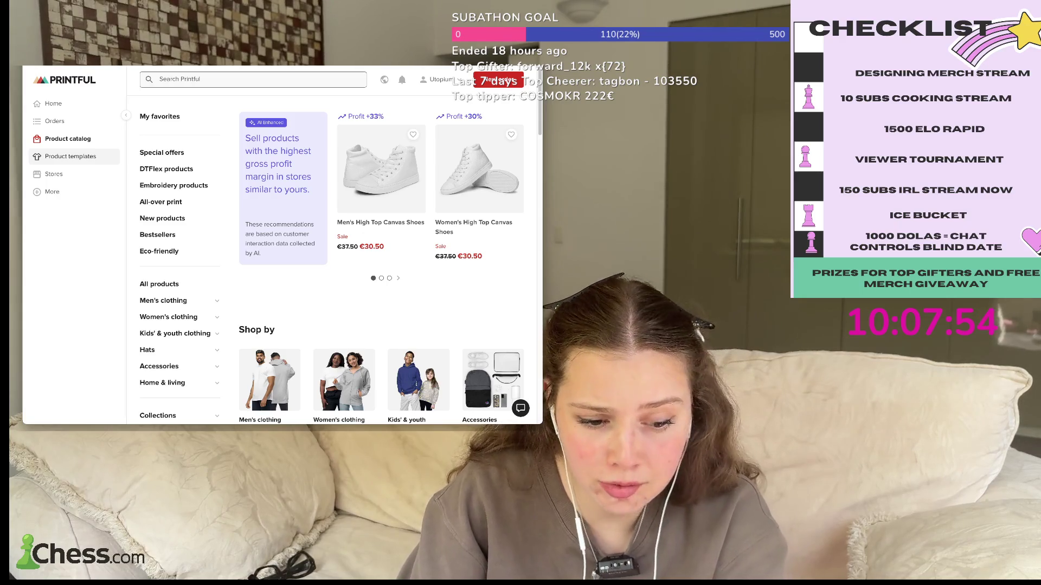
- Start a new product template and expand Men's, then Women's clothing in the picker
{"action": "left_click", "coordinate": [70, 156]}
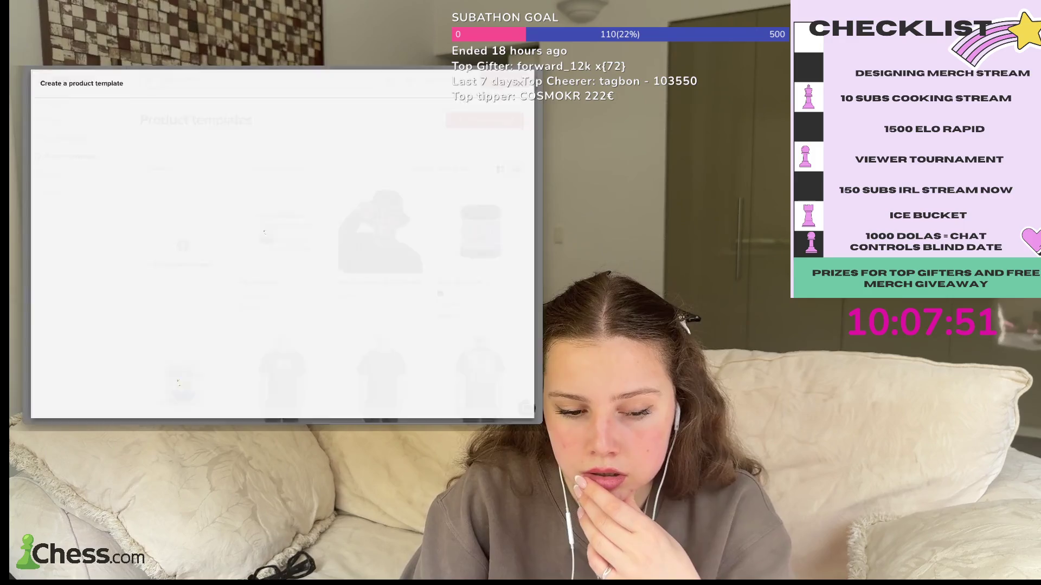
{"action": "left_click", "coordinate": [484, 120]}
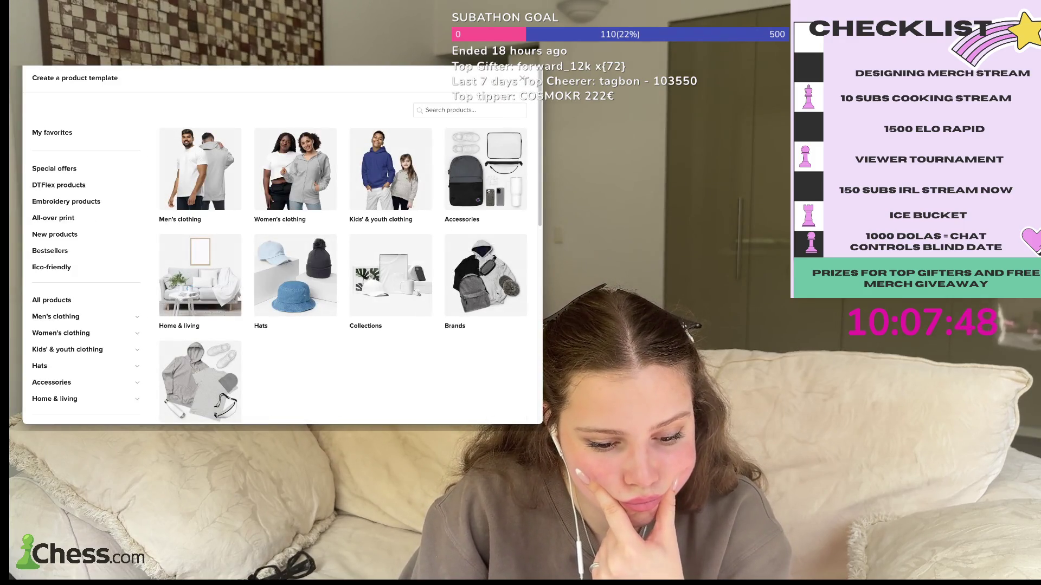
{"action": "left_click", "coordinate": [56, 316]}
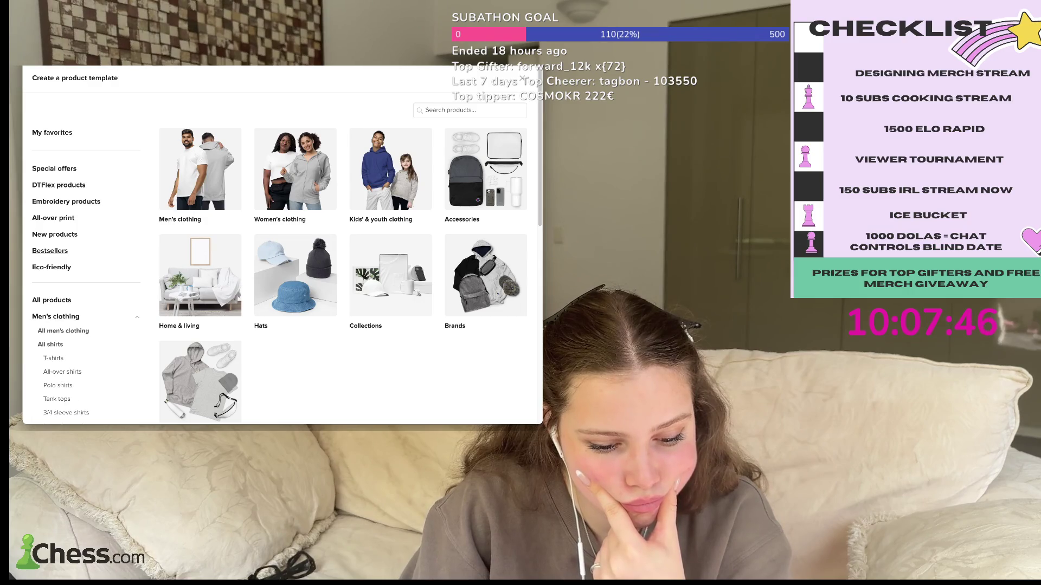
{"action": "scroll", "coordinate": [52, 248], "scroll_direction": "down", "scroll_amount": 5}
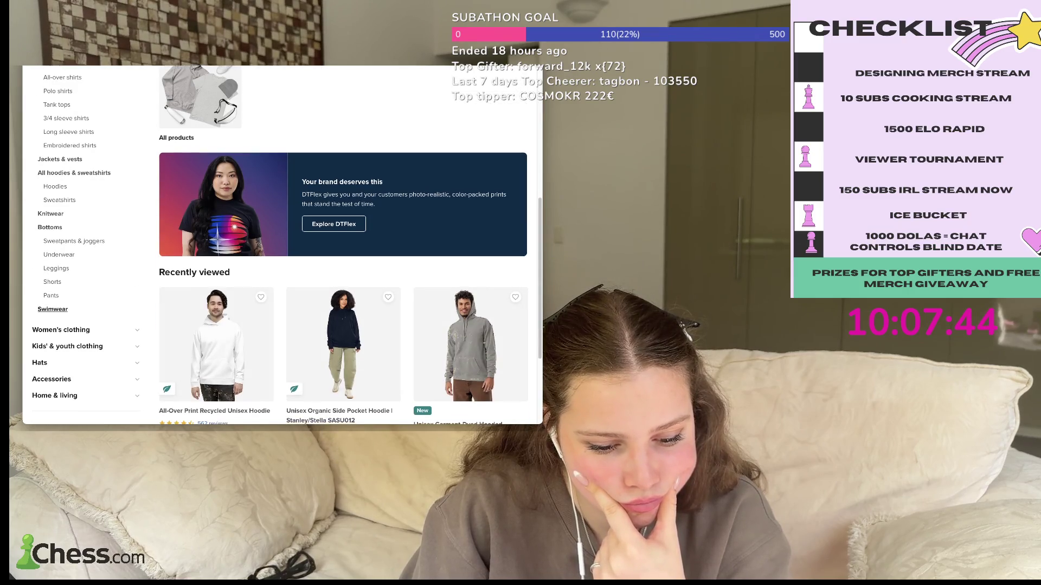
{"action": "left_click", "coordinate": [61, 329]}
- List the Women's T-shirts, led by the Unisex Staple T-Shirt Bella + Canvas 3001
{"action": "scroll", "coordinate": [282, 244], "scroll_direction": "down", "scroll_amount": 1}
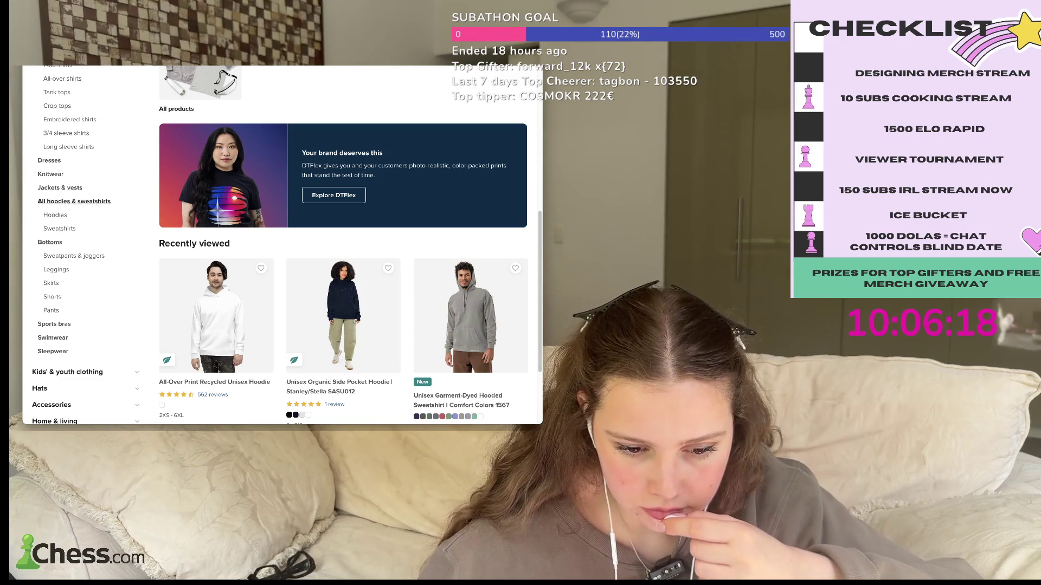
{"action": "scroll", "coordinate": [66, 174], "scroll_direction": "up", "scroll_amount": 1}
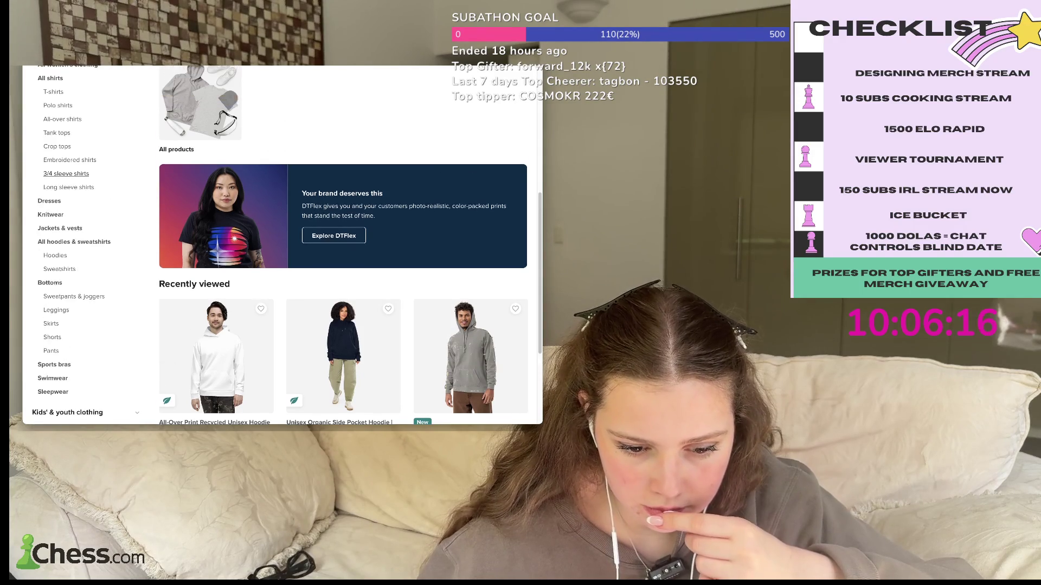
{"action": "scroll", "coordinate": [60, 269], "scroll_direction": "up", "scroll_amount": 2}
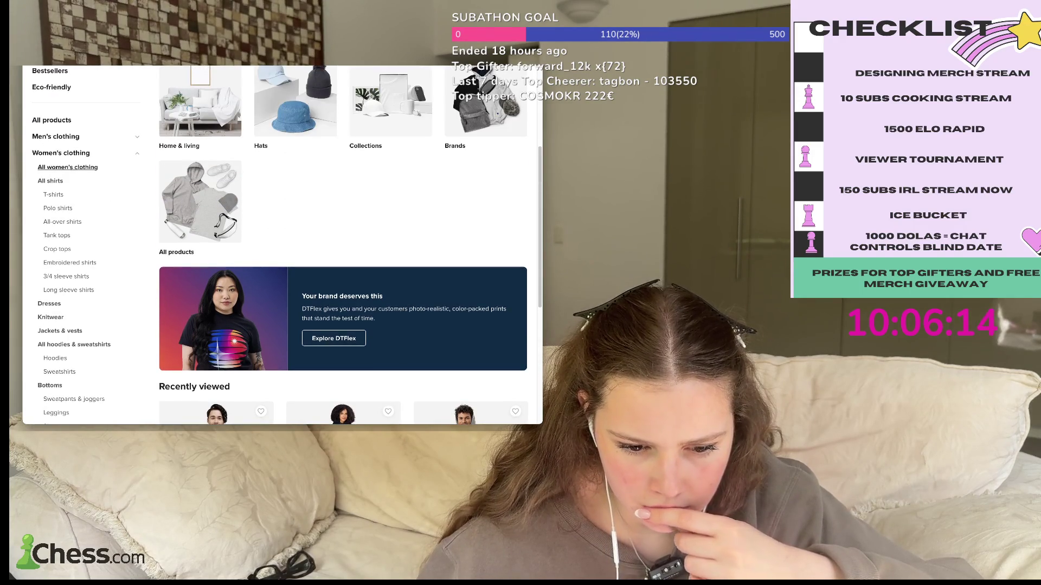
{"action": "left_click", "coordinate": [53, 194]}
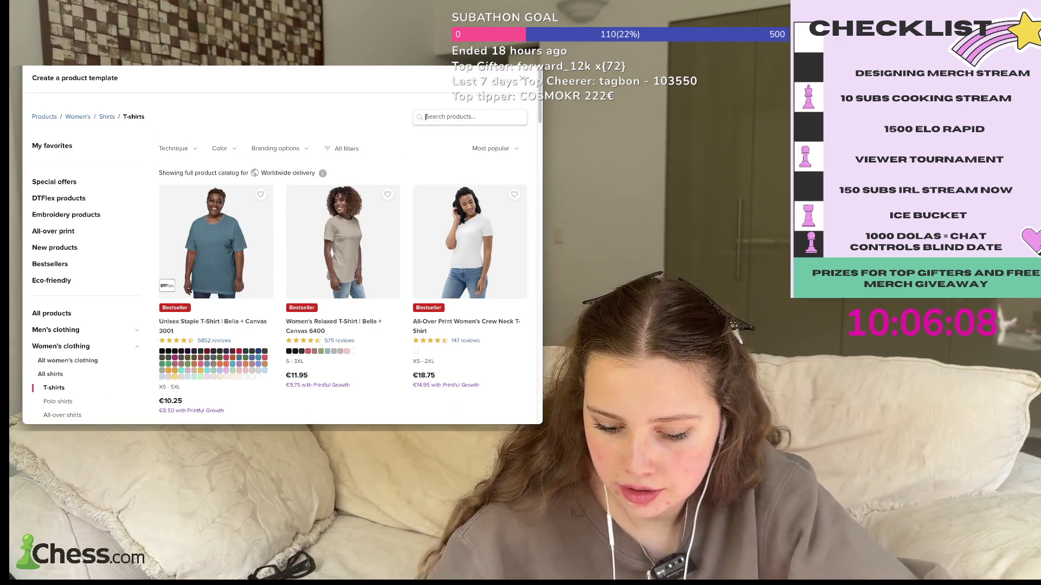
- Browse the unisex T-shirt listing and open the Comfort Colors 1717 heavyweight tee's page
{"action": "left_click", "coordinate": [425, 117]}
{"action": "type", "text": "pink"}
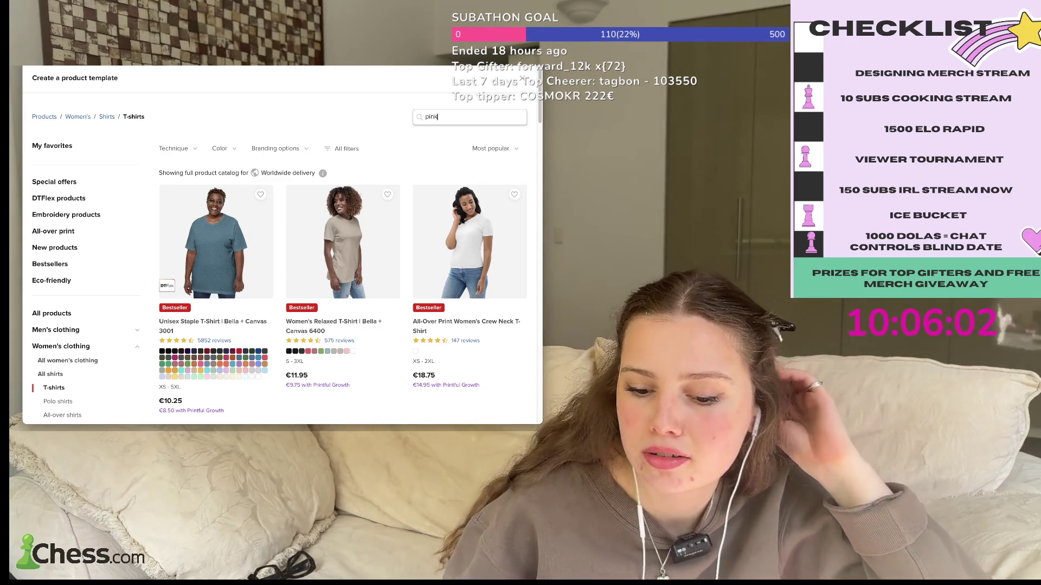
{"action": "scroll", "coordinate": [282, 244], "scroll_direction": "down", "scroll_amount": 5}
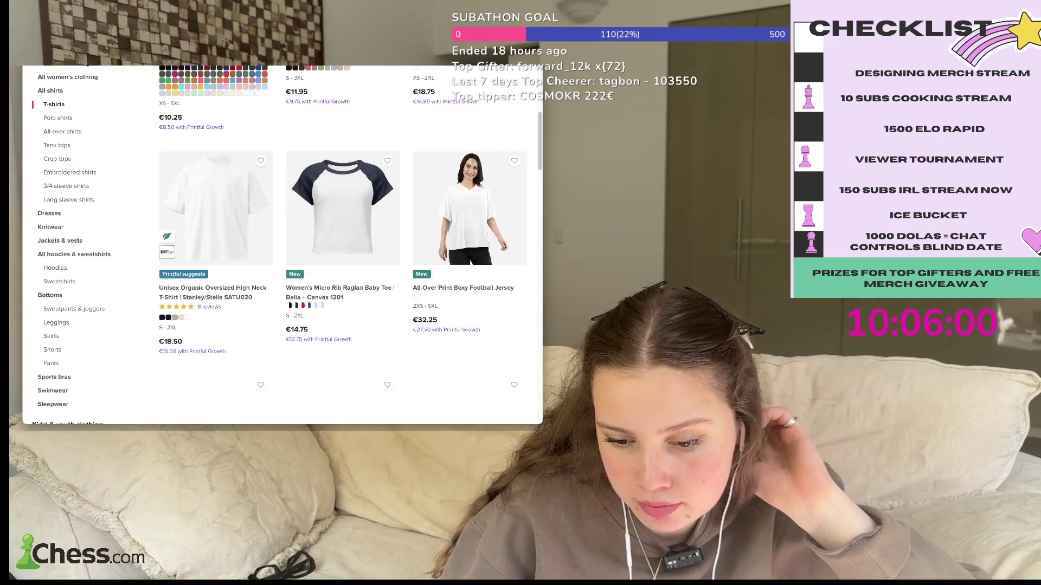
{"action": "scroll", "coordinate": [282, 244], "scroll_direction": "up", "scroll_amount": 3}
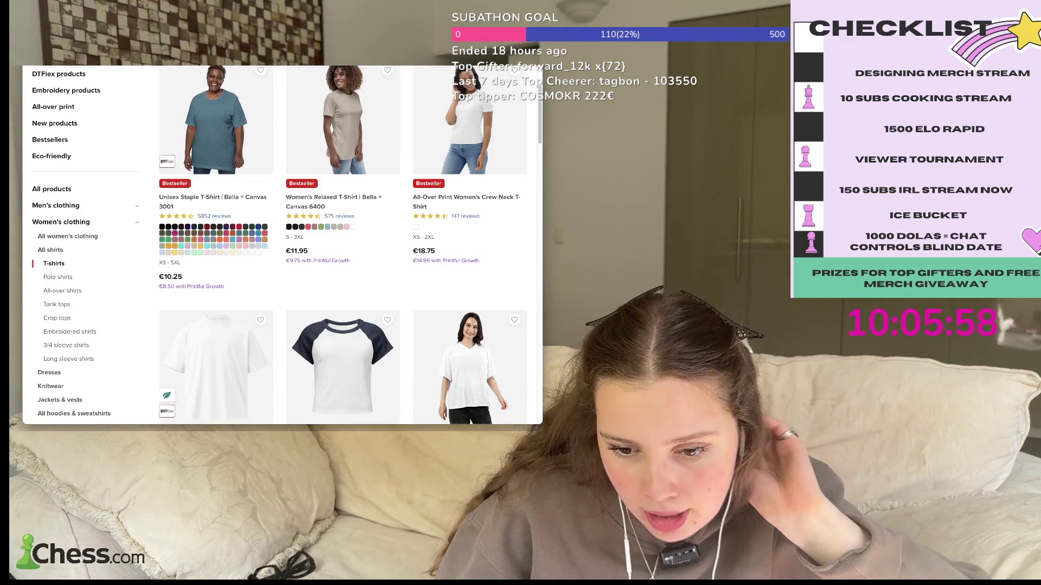
{"action": "scroll", "coordinate": [282, 244], "scroll_direction": "down", "scroll_amount": 3}
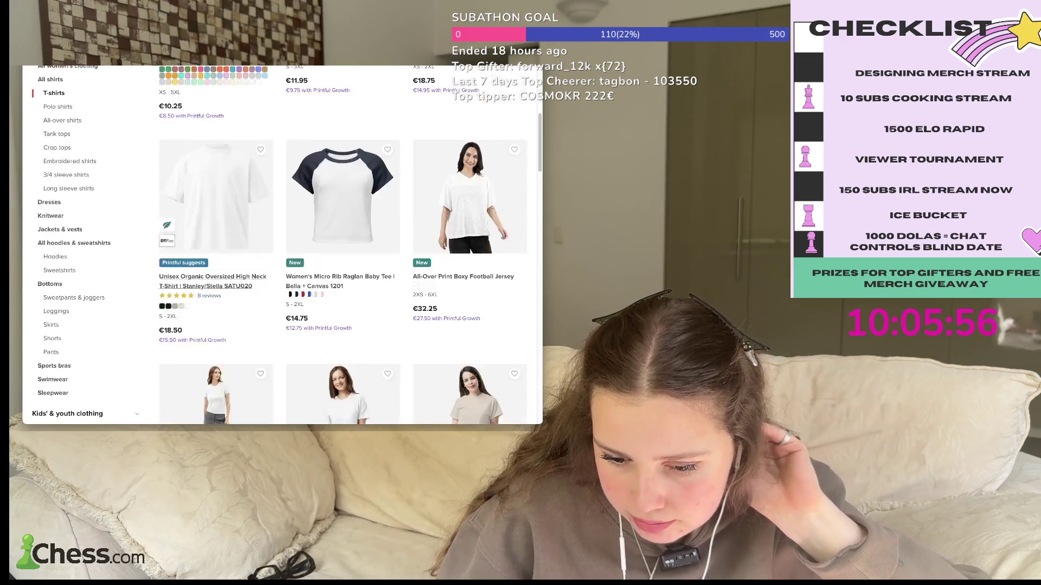
{"action": "scroll", "coordinate": [282, 244], "scroll_direction": "down", "scroll_amount": 2}
{"action": "scroll", "coordinate": [282, 244], "scroll_direction": "down", "scroll_amount": 3}
{"action": "scroll", "coordinate": [282, 244], "scroll_direction": "down", "scroll_amount": 8}
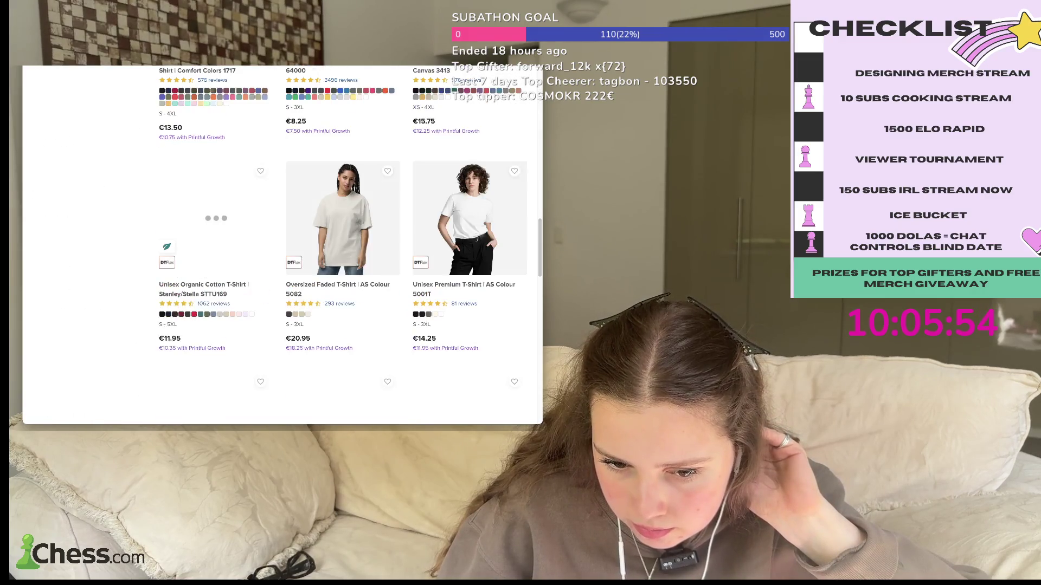
{"action": "scroll", "coordinate": [282, 244], "scroll_direction": "up", "scroll_amount": 3}
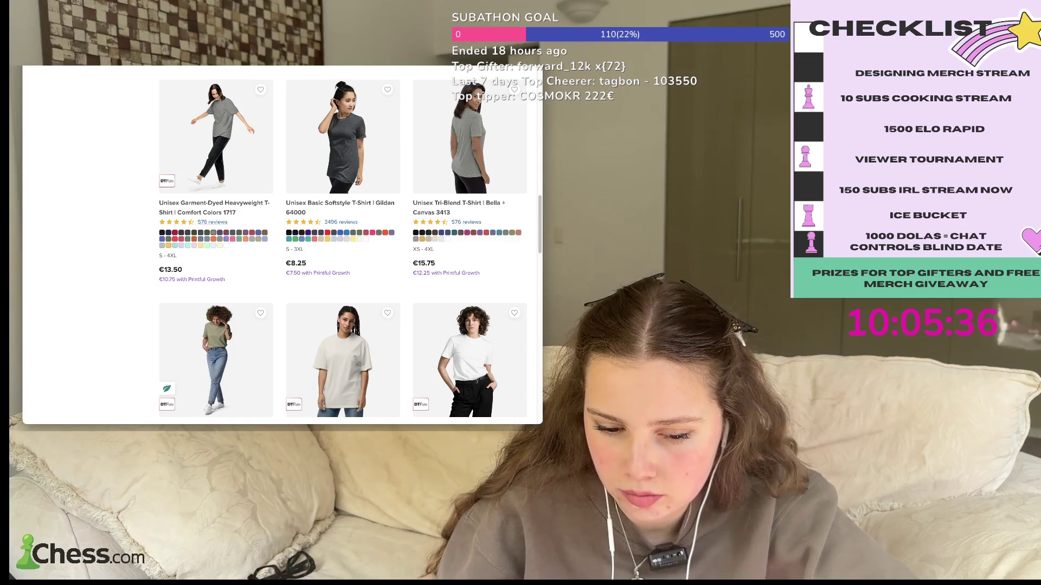
{"action": "left_click", "coordinate": [214, 207]}
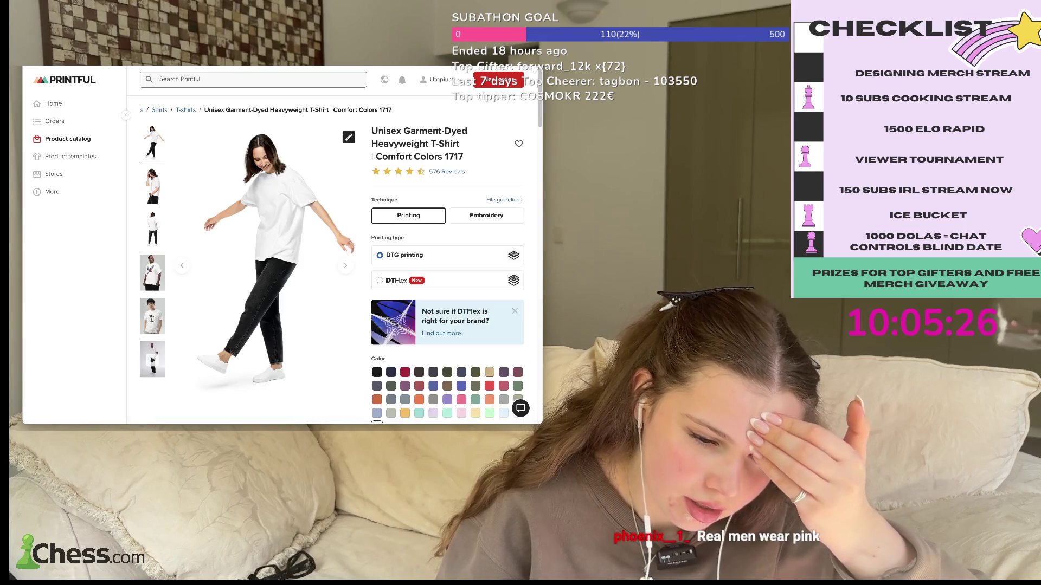
- Preview the Comfort Colors 1717 tee in the pink Blossom colour
{"action": "scroll", "coordinate": [334, 260], "scroll_direction": "down", "scroll_amount": 2}
{"action": "scroll", "coordinate": [333, 260], "scroll_direction": "up", "scroll_amount": 2}
{"action": "scroll", "coordinate": [461, 258], "scroll_direction": "down", "scroll_amount": 3}
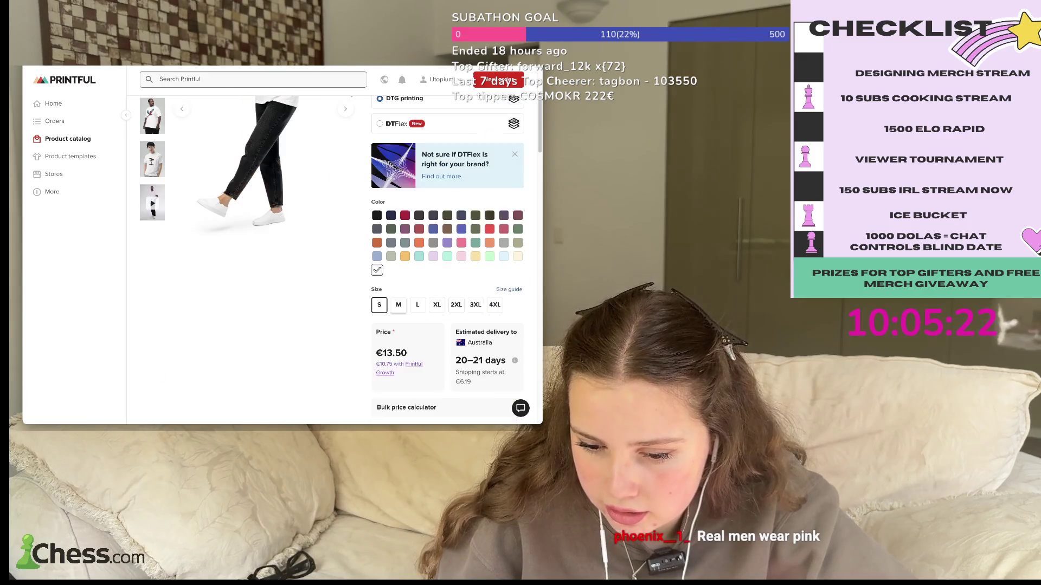
{"action": "left_click", "coordinate": [461, 256]}
- View the tee's second, fourth and fifth product photos
{"action": "scroll", "coordinate": [461, 257], "scroll_direction": "up", "scroll_amount": 3}
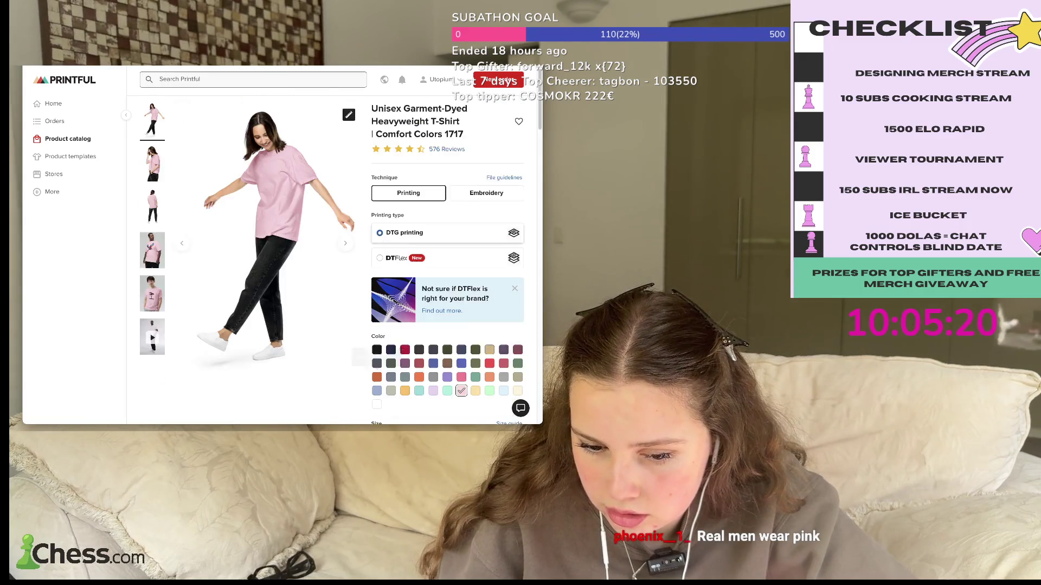
{"action": "left_click", "coordinate": [153, 186]}
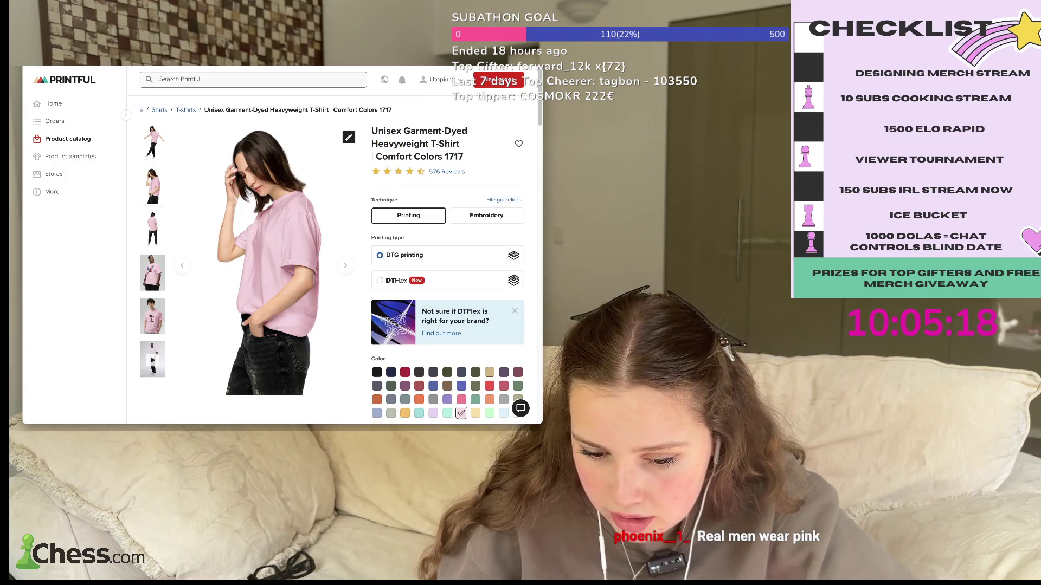
{"action": "scroll", "coordinate": [157, 133], "scroll_direction": "down", "scroll_amount": 10}
{"action": "scroll", "coordinate": [157, 133], "scroll_direction": "down", "scroll_amount": 1}
{"action": "scroll", "coordinate": [157, 132], "scroll_direction": "down", "scroll_amount": 4}
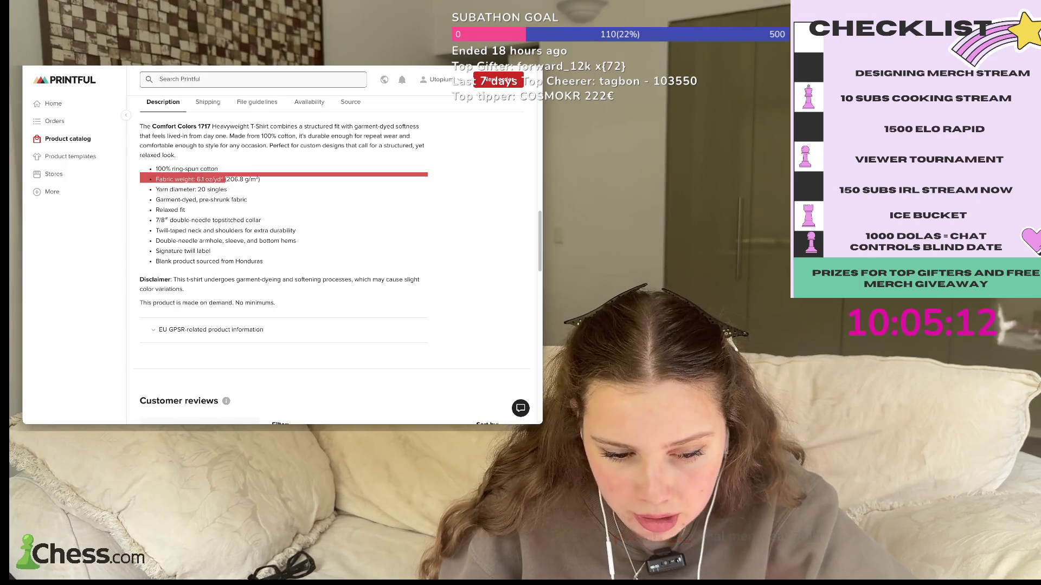
{"action": "scroll", "coordinate": [334, 260], "scroll_direction": "up", "scroll_amount": 15}
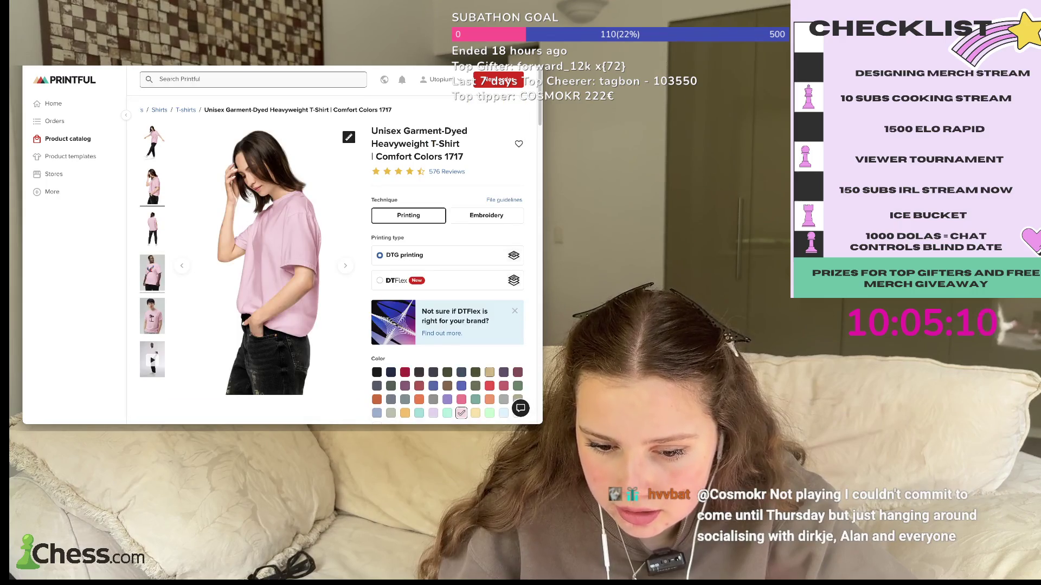
{"action": "left_click", "coordinate": [151, 273]}
{"action": "left_click", "coordinate": [152, 316]}
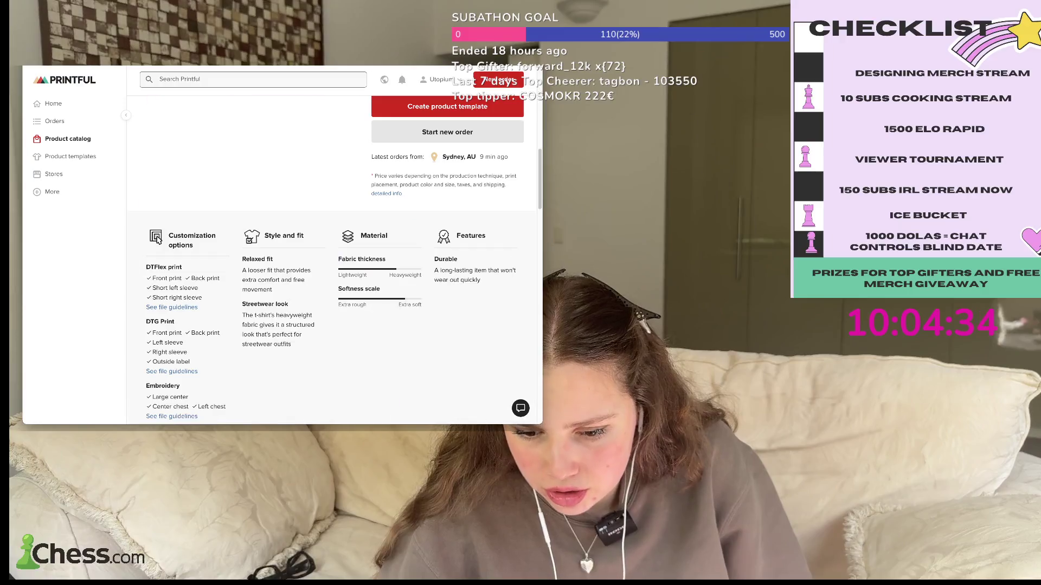
{"action": "scroll", "coordinate": [157, 318], "scroll_direction": "down", "scroll_amount": 5}
{"action": "scroll", "coordinate": [157, 318], "scroll_direction": "up", "scroll_amount": 5}
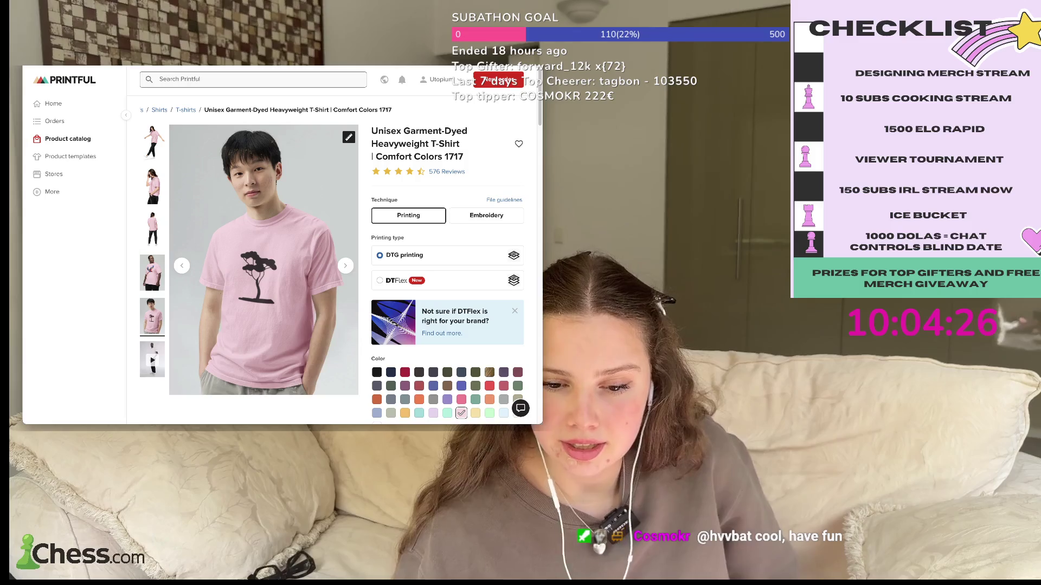
- Return to the T-shirt catalog, try the Orchid colour, then use browser history to go home
{"action": "key", "text": "alt+Left"}
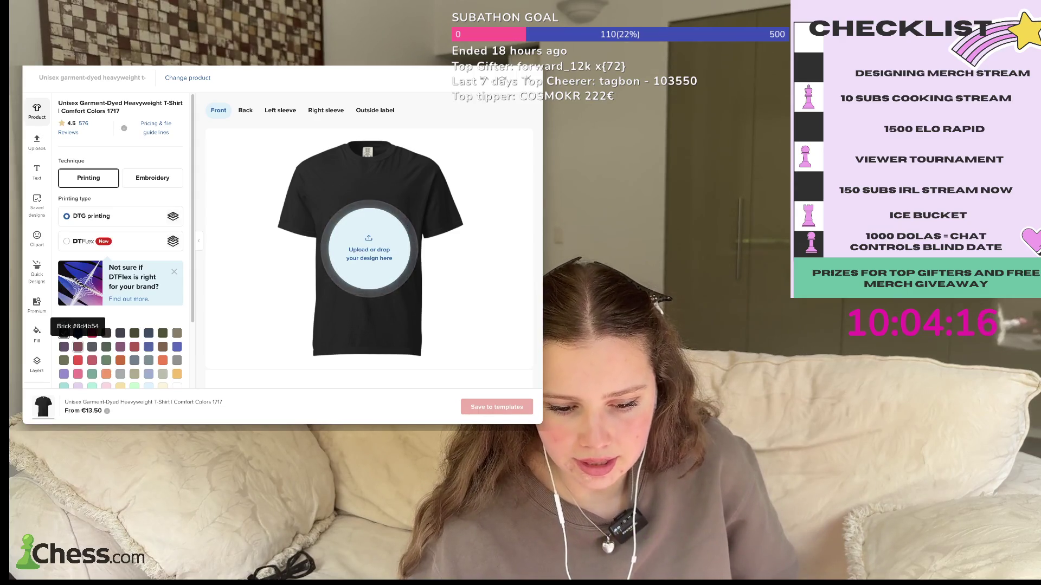
{"action": "scroll", "coordinate": [107, 352], "scroll_direction": "down", "scroll_amount": 1}
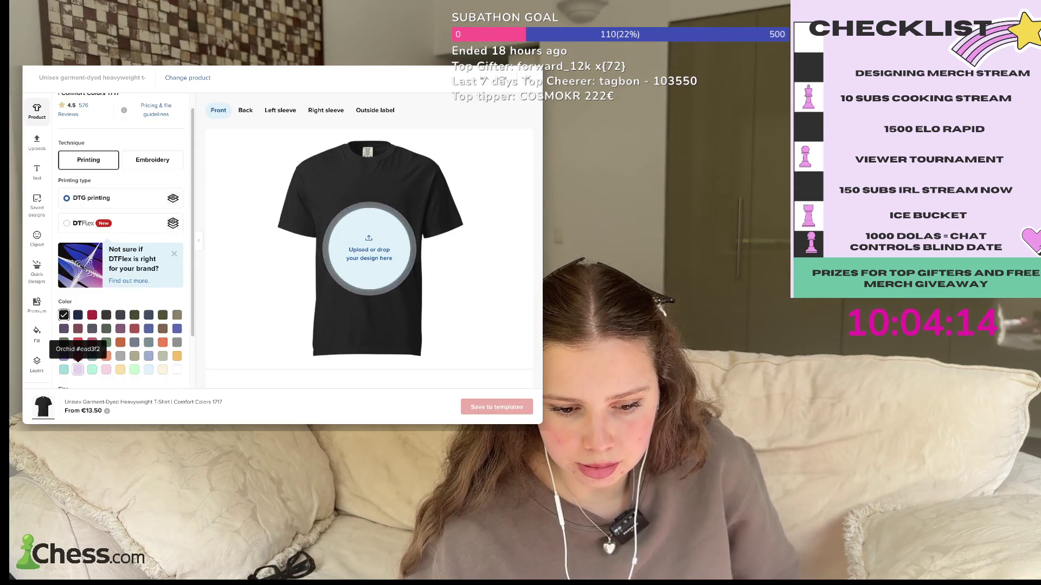
{"action": "left_click", "coordinate": [77, 369]}
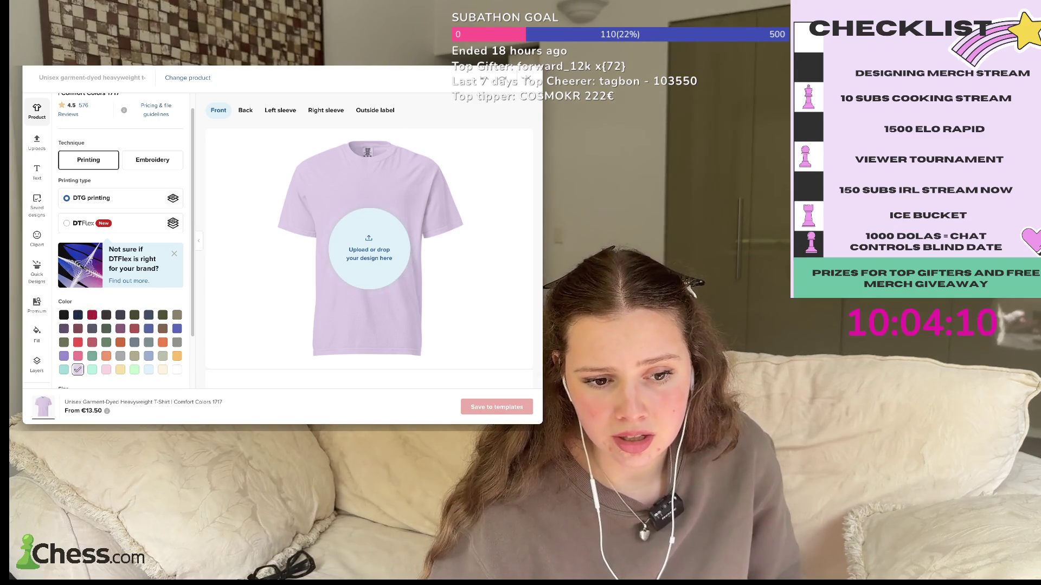
{"action": "key", "text": "super+y"}
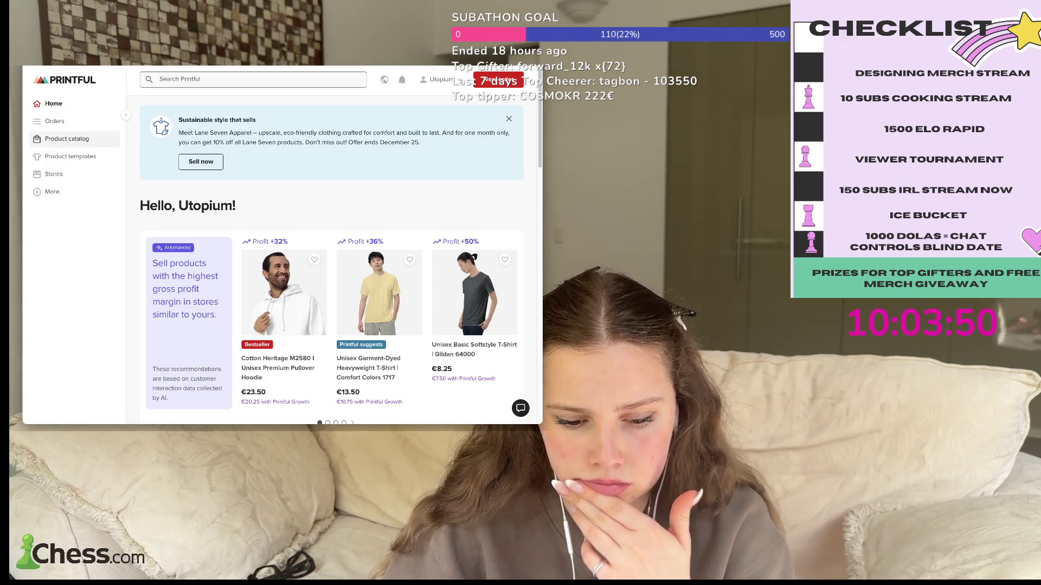
- Open the Product catalog, then move on to the Product templates page
{"action": "left_click", "coordinate": [67, 139]}
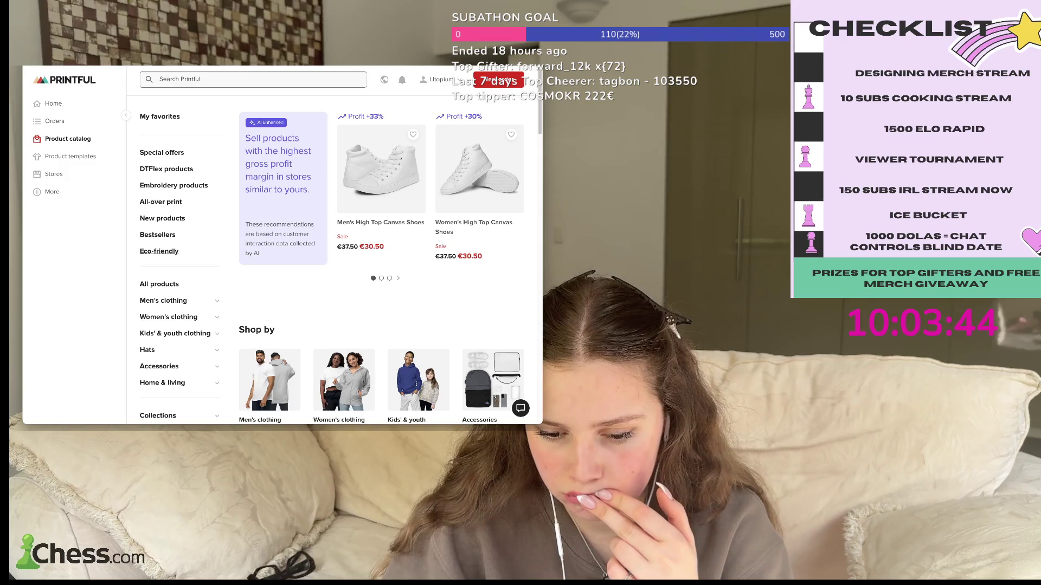
{"action": "scroll", "coordinate": [379, 260], "scroll_direction": "down", "scroll_amount": 10}
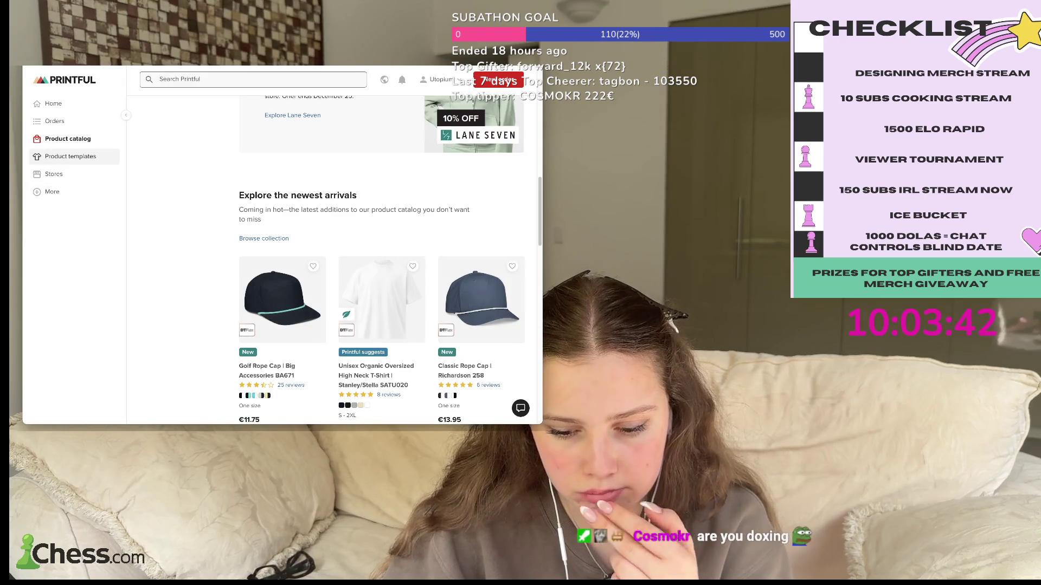
{"action": "left_click", "coordinate": [70, 156]}
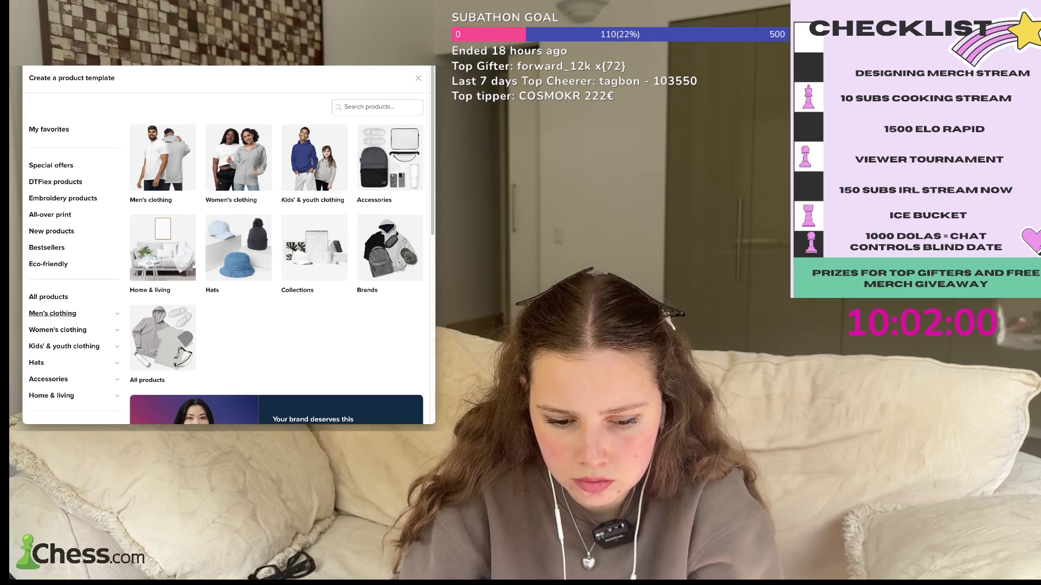
- Expand Men's and Women's clothing and show the women's T-shirts listing
{"action": "left_click", "coordinate": [53, 313]}
{"action": "scroll", "coordinate": [228, 244], "scroll_direction": "down", "scroll_amount": 3}
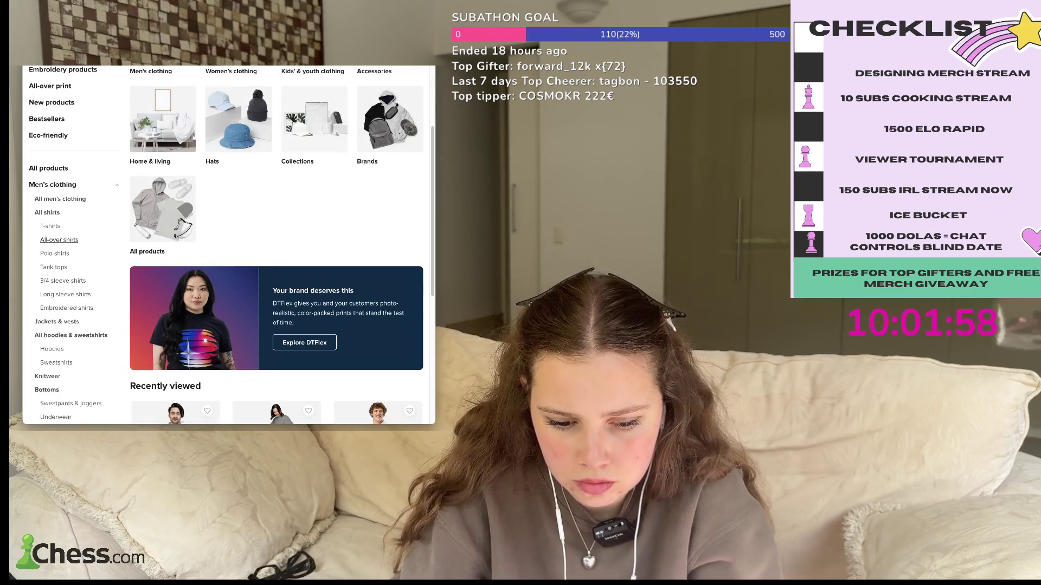
{"action": "scroll", "coordinate": [228, 244], "scroll_direction": "down", "scroll_amount": 4}
{"action": "left_click", "coordinate": [57, 294]}
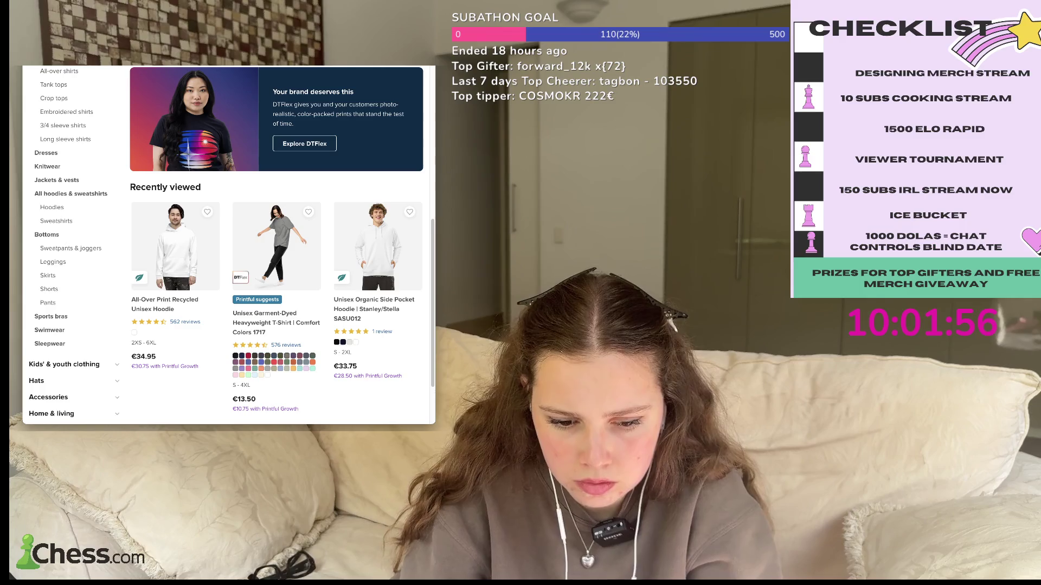
{"action": "scroll", "coordinate": [228, 244], "scroll_direction": "up", "scroll_amount": 7}
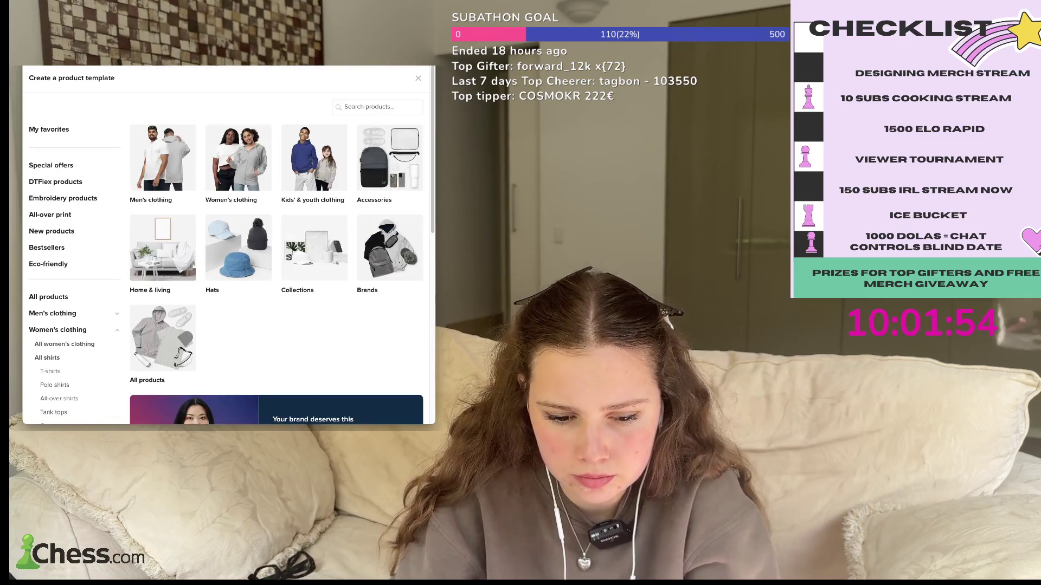
{"action": "scroll", "coordinate": [228, 244], "scroll_direction": "down", "scroll_amount": 2}
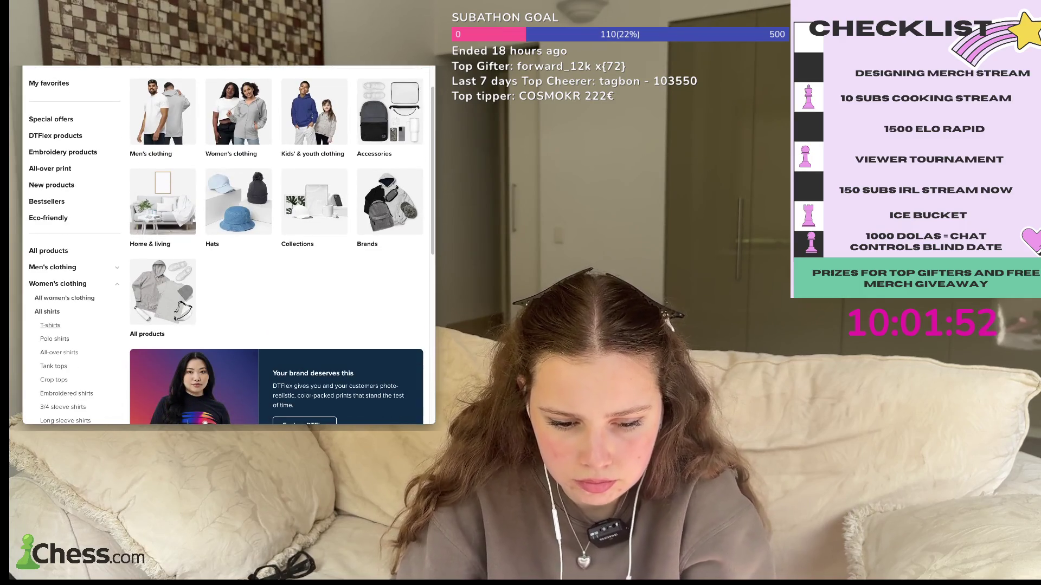
{"action": "left_click", "coordinate": [50, 326]}
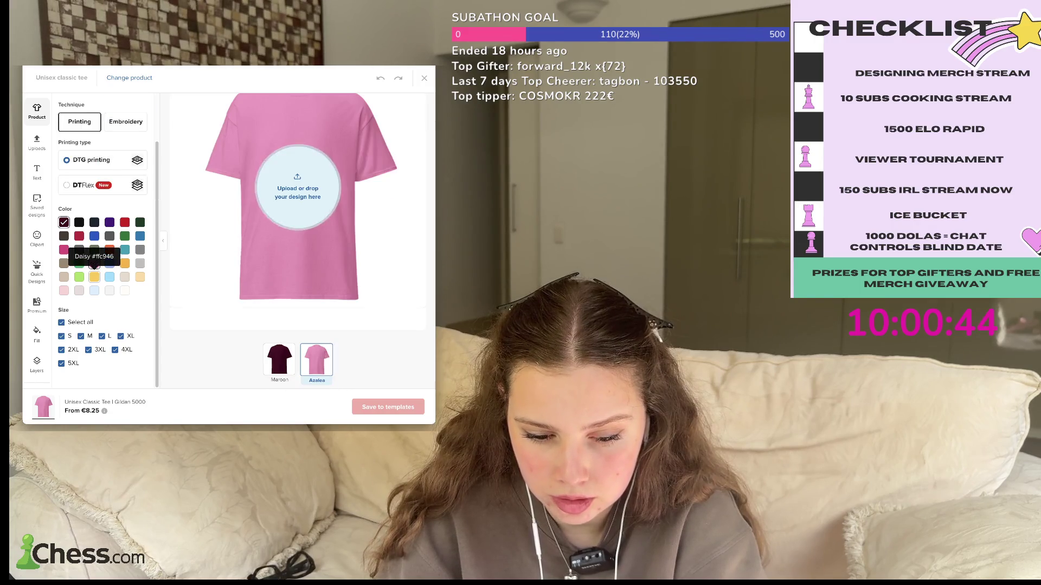
- Toggle Carolina Blue on and off, then uncheck Maroon so only Azalea remains
{"action": "left_click", "coordinate": [110, 263]}
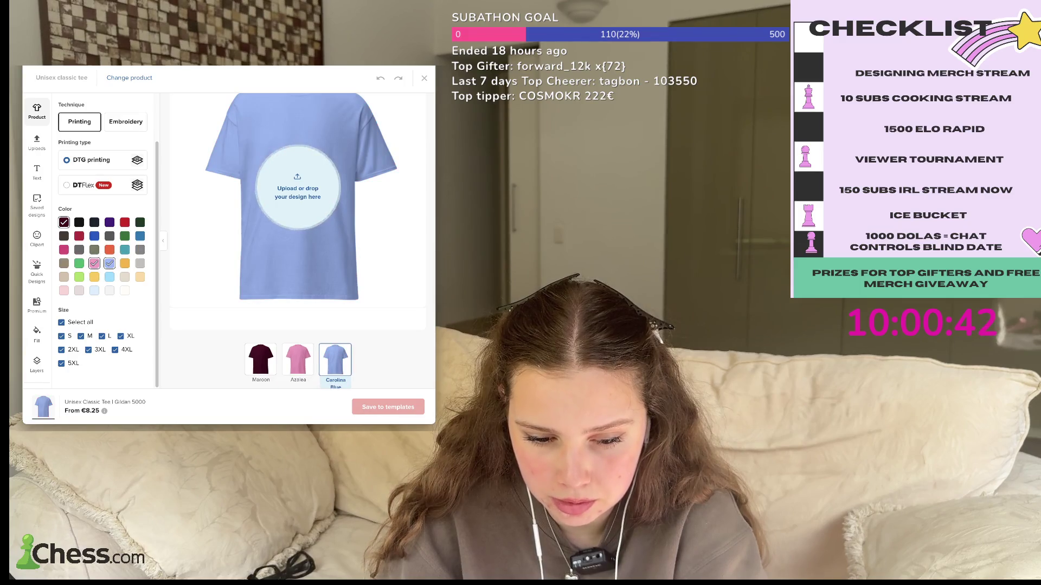
{"action": "left_click", "coordinate": [110, 263]}
{"action": "left_click", "coordinate": [63, 223]}
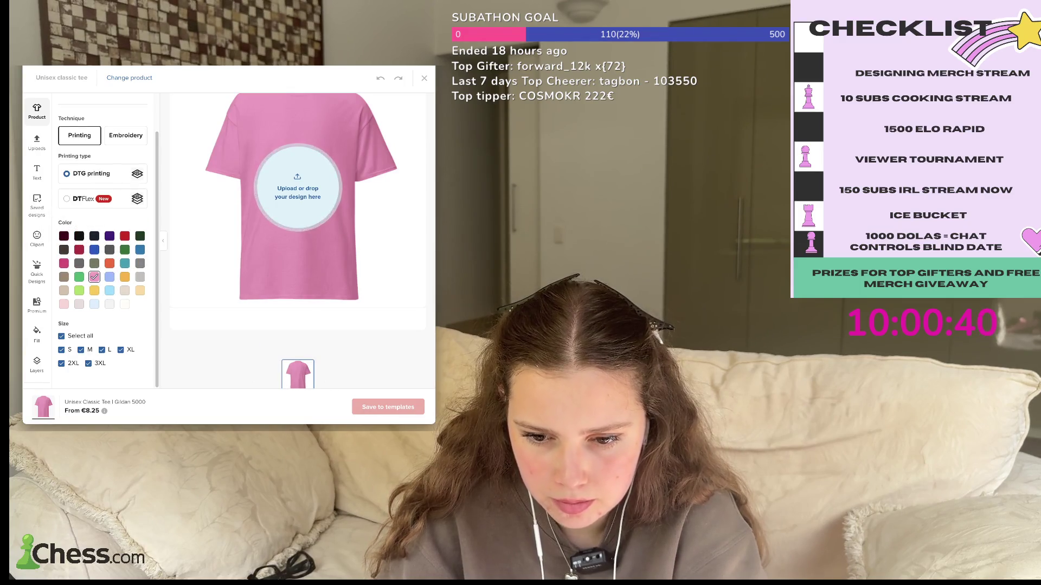
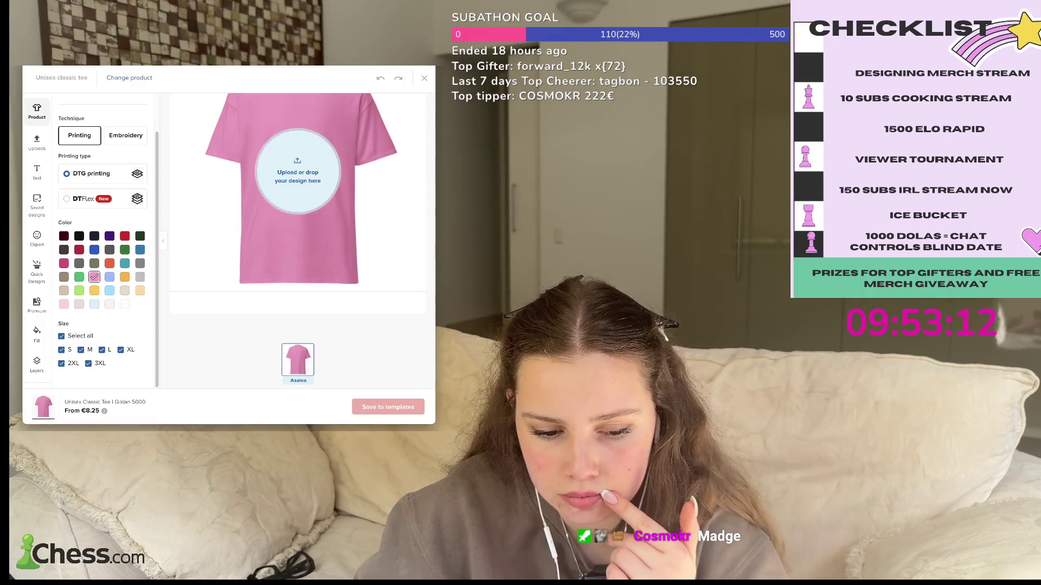
- Place the CHESSTOPIA image from the File library on the pink tee and enlarge it across the chest
{"action": "left_click", "coordinate": [298, 172]}
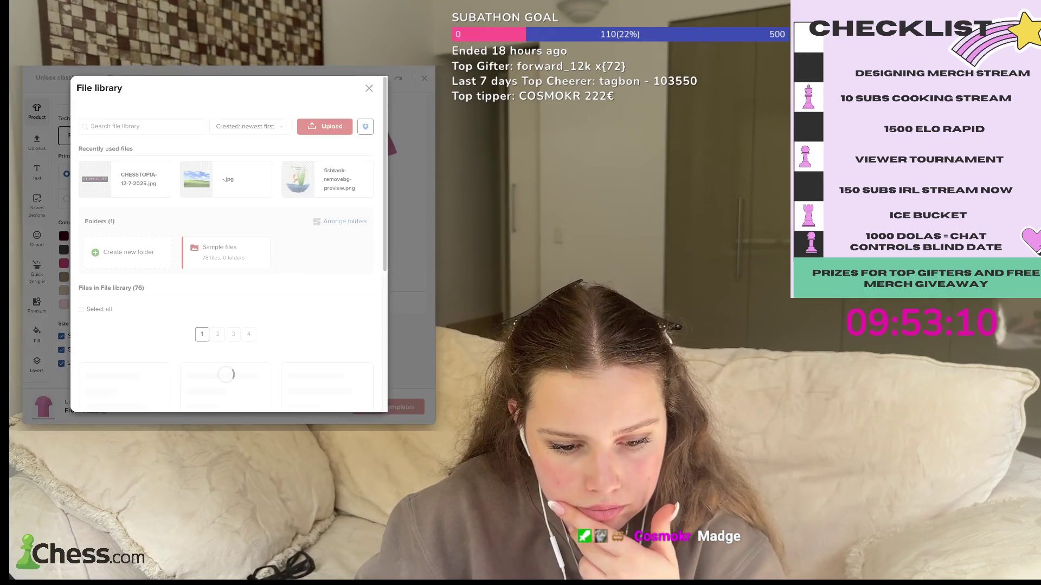
{"action": "left_click", "coordinate": [115, 179]}
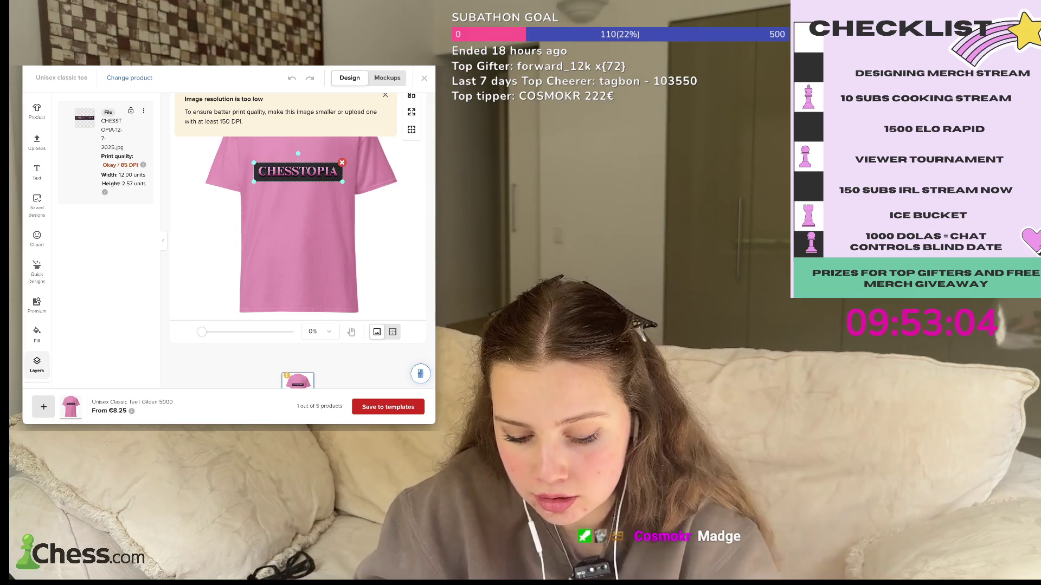
{"action": "key", "text": "Delete"}
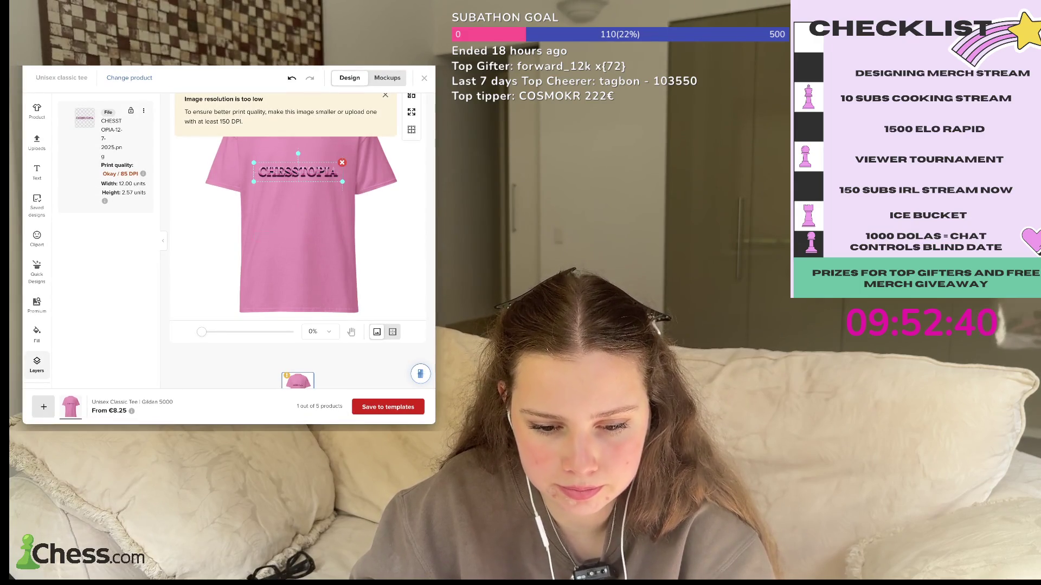
{"action": "left_click_drag", "start_coordinate": [342, 182], "coordinate": [411, 196]}
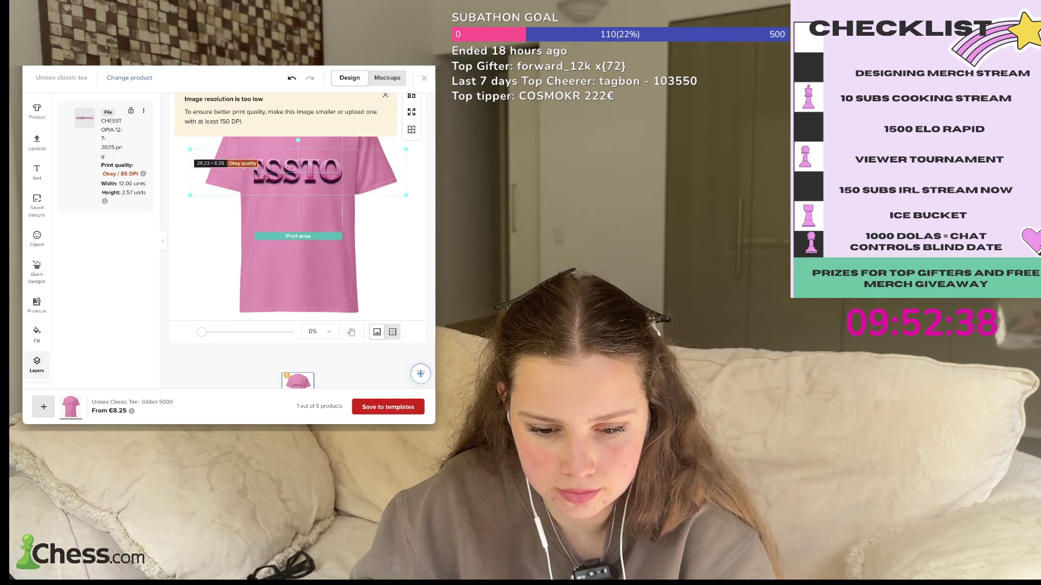
- Scale the oversized logo down, dismiss the print-area notice, then enlarge it well beyond the print area
{"action": "left_click", "coordinate": [211, 141]}
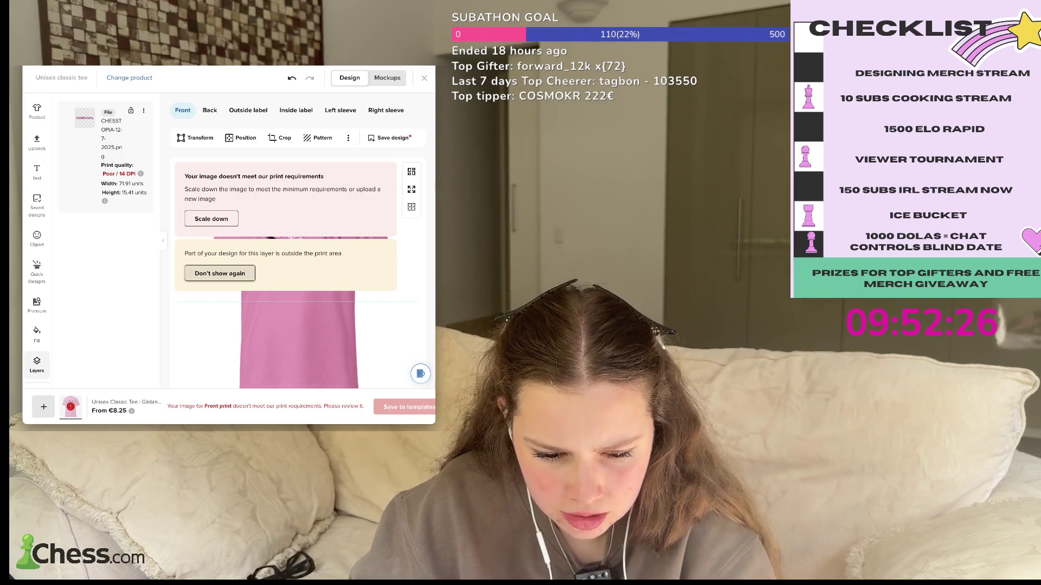
{"action": "left_click", "coordinate": [220, 274]}
{"action": "left_click", "coordinate": [212, 219]}
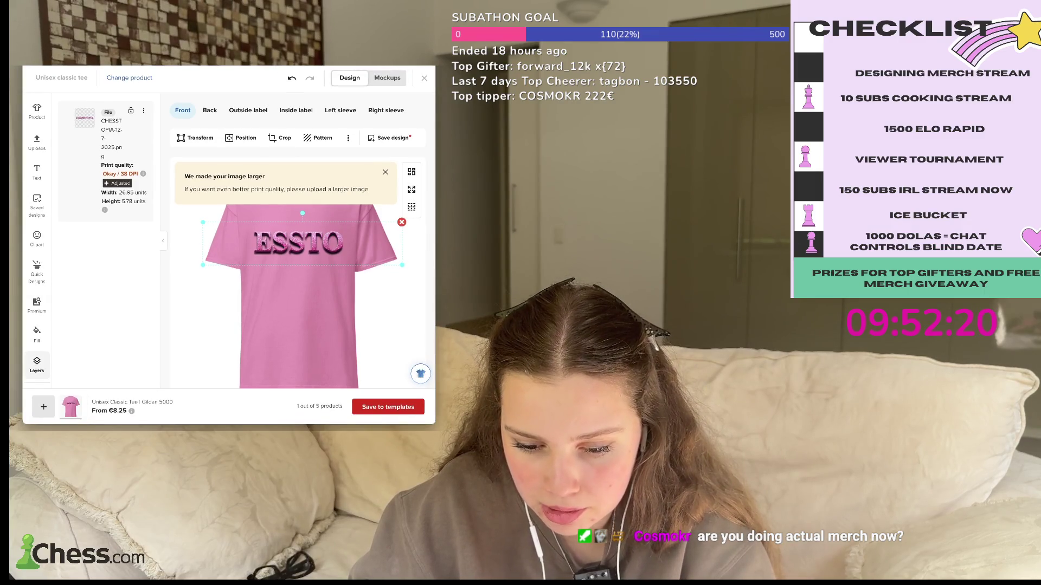
{"action": "left_click_drag", "start_coordinate": [303, 243], "coordinate": [289, 231]}
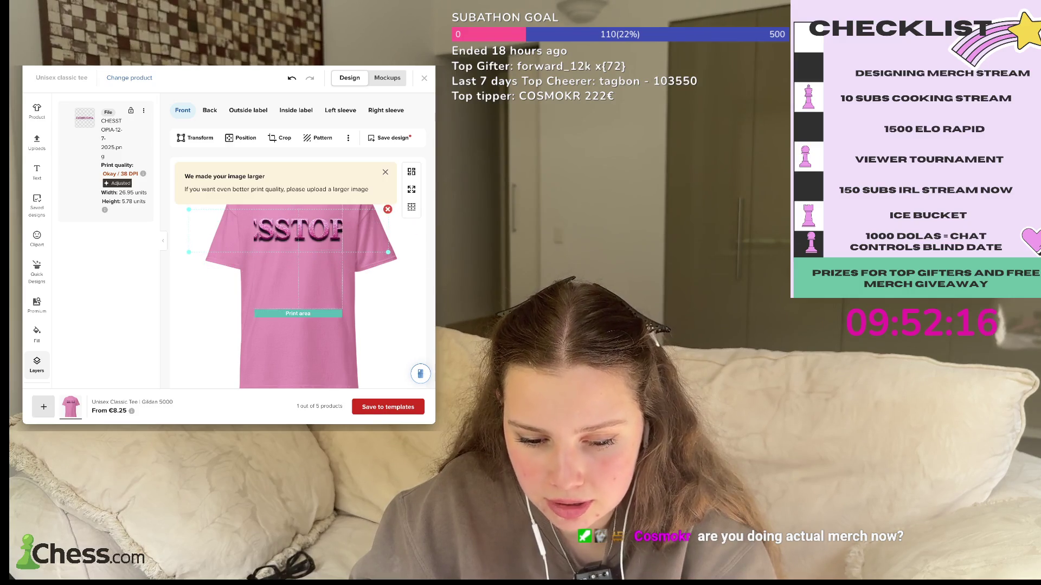
{"action": "left_click_drag", "start_coordinate": [388, 252], "coordinate": [429, 287]}
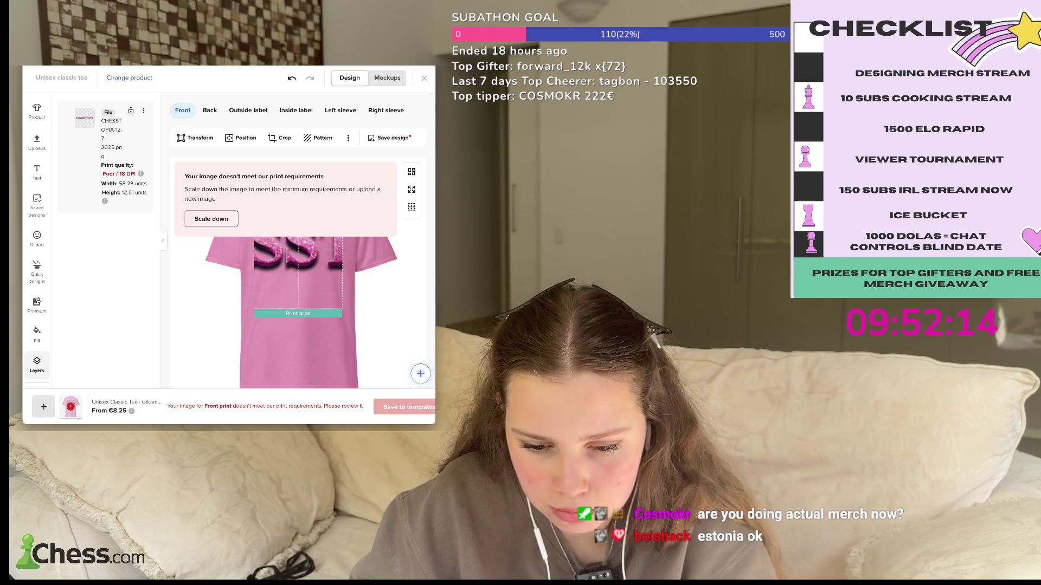
- Slide the enlarged CHESSTOPIA logo left and right across the tee's print area
{"action": "left_click_drag", "start_coordinate": [299, 255], "coordinate": [314, 255]}
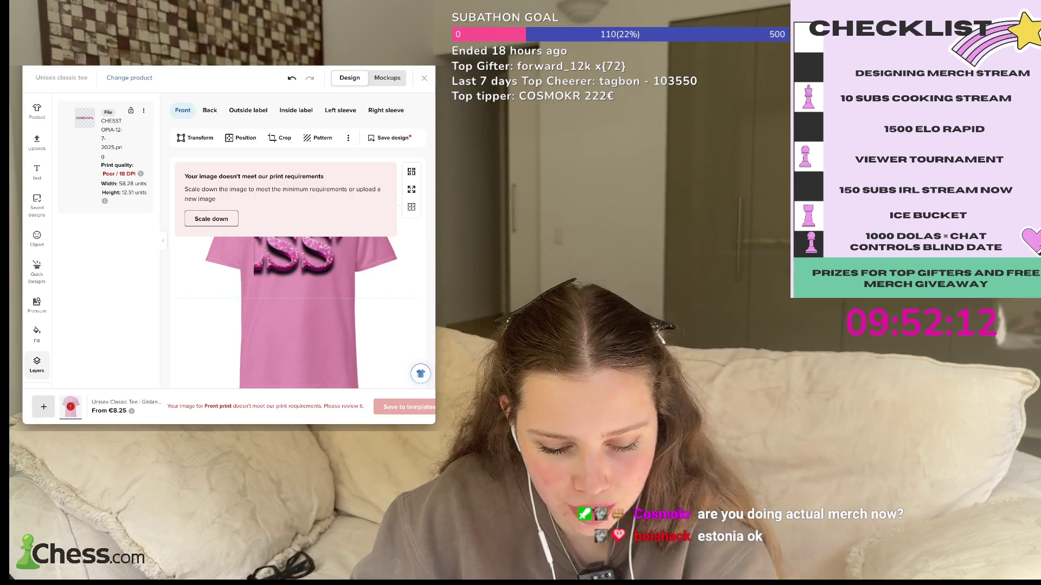
{"action": "left_click_drag", "start_coordinate": [298, 257], "coordinate": [298, 268]}
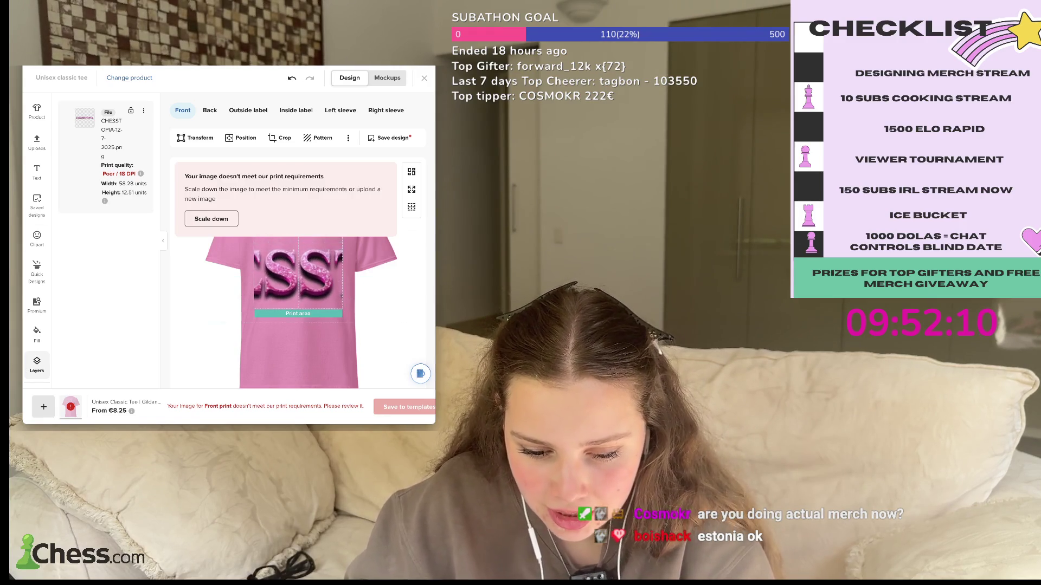
{"action": "left_click_drag", "start_coordinate": [299, 260], "coordinate": [217, 260]}
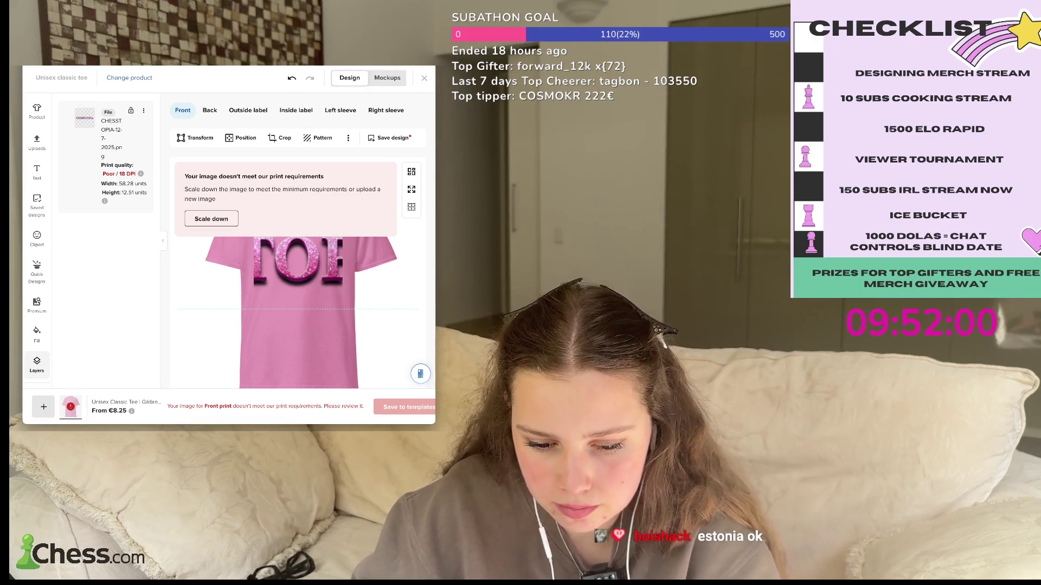
{"action": "mouse_move", "coordinate": [298, 260]}
{"action": "left_mouse_down"}
{"action": "mouse_move", "coordinate": [238, 260]}
{"action": "mouse_move", "coordinate": [298, 271]}
{"action": "left_mouse_up"}
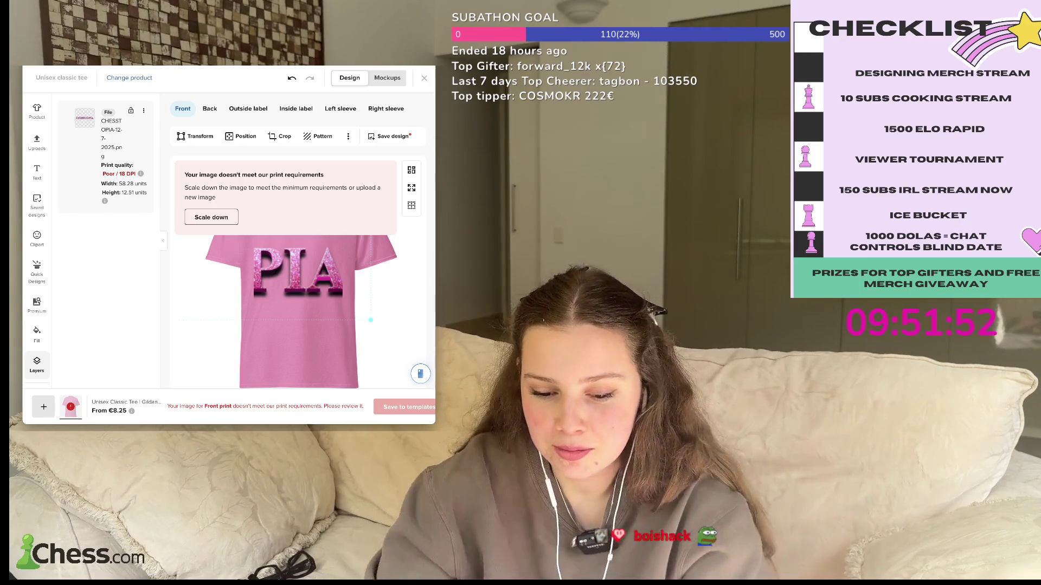
{"action": "left_click_drag", "start_coordinate": [298, 271], "coordinate": [274, 269]}
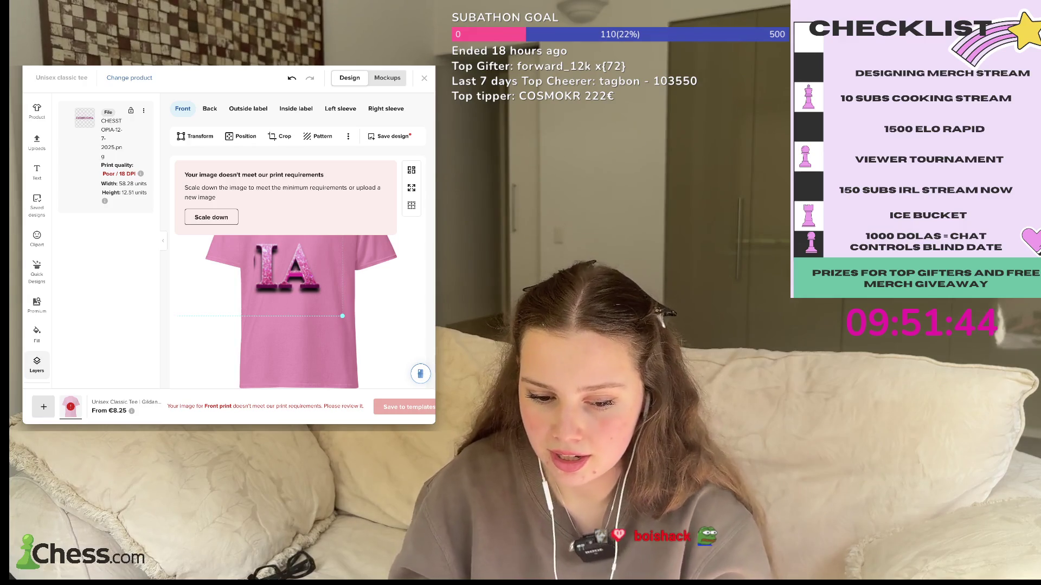
{"action": "left_click_drag", "start_coordinate": [342, 315], "coordinate": [309, 317]}
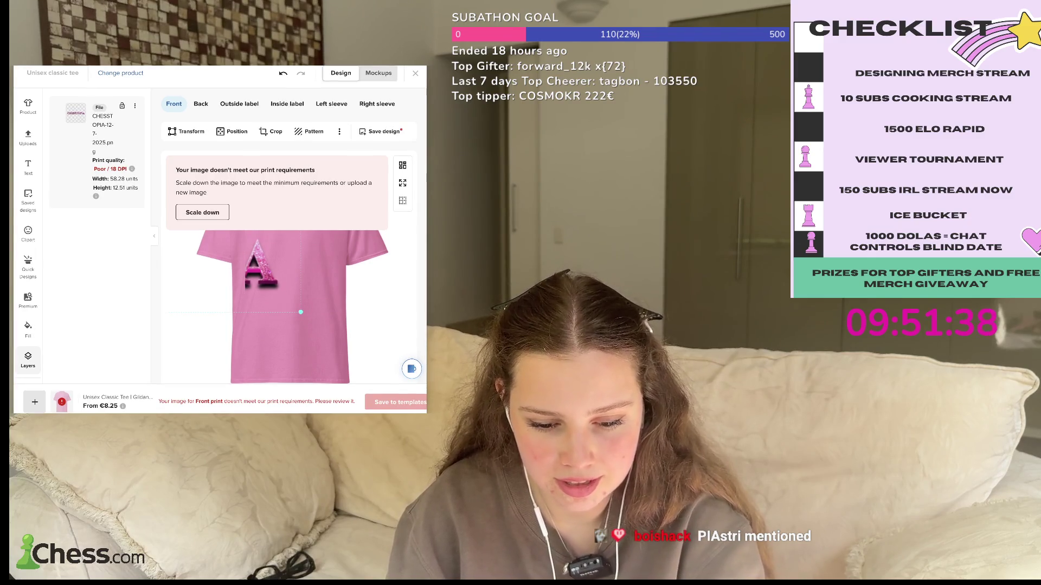
{"action": "left_click_drag", "start_coordinate": [309, 317], "coordinate": [304, 316]}
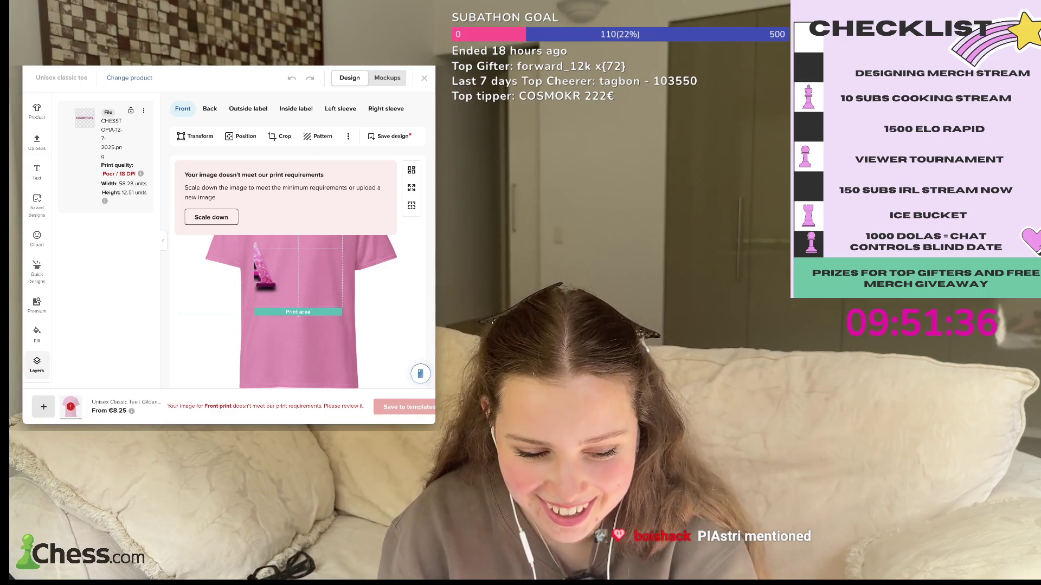
{"action": "left_click_drag", "start_coordinate": [299, 271], "coordinate": [380, 266]}
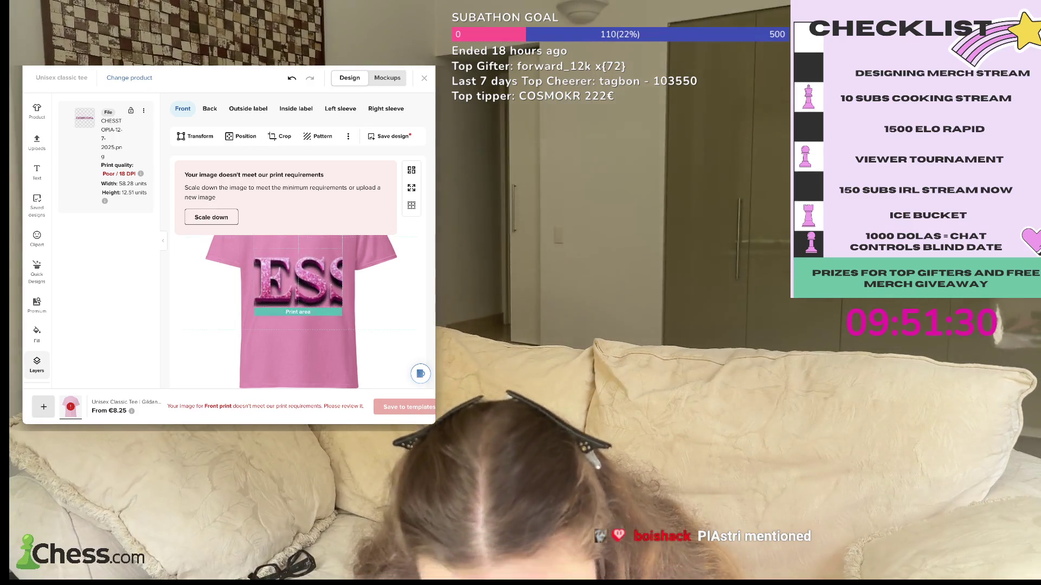
{"action": "left_click_drag", "start_coordinate": [253, 271], "coordinate": [296, 271]}
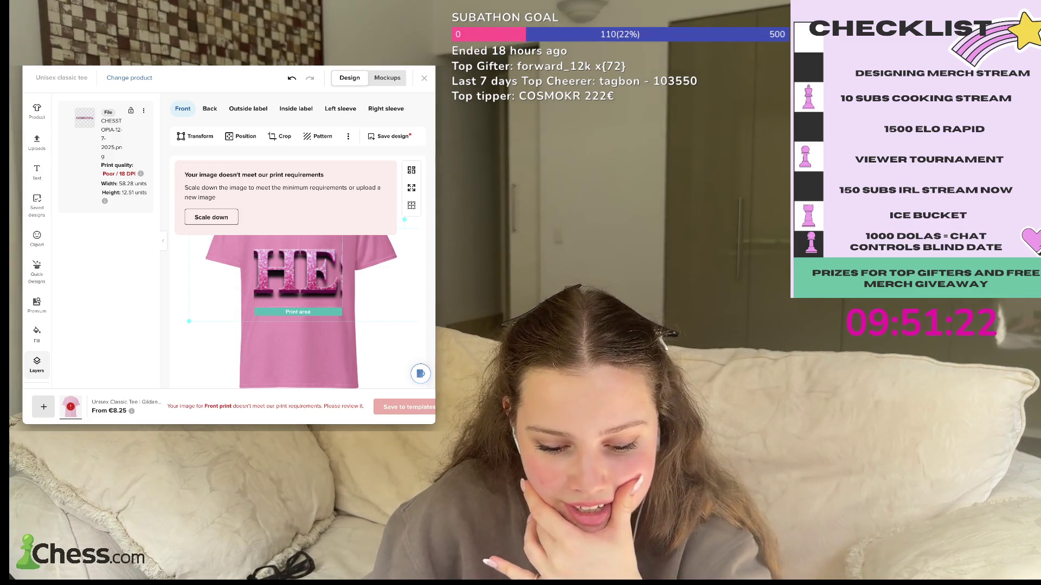
- Undo the logo moves, apply Scale down to the logo, then undo back to the wider size
{"action": "key", "text": "Left"}
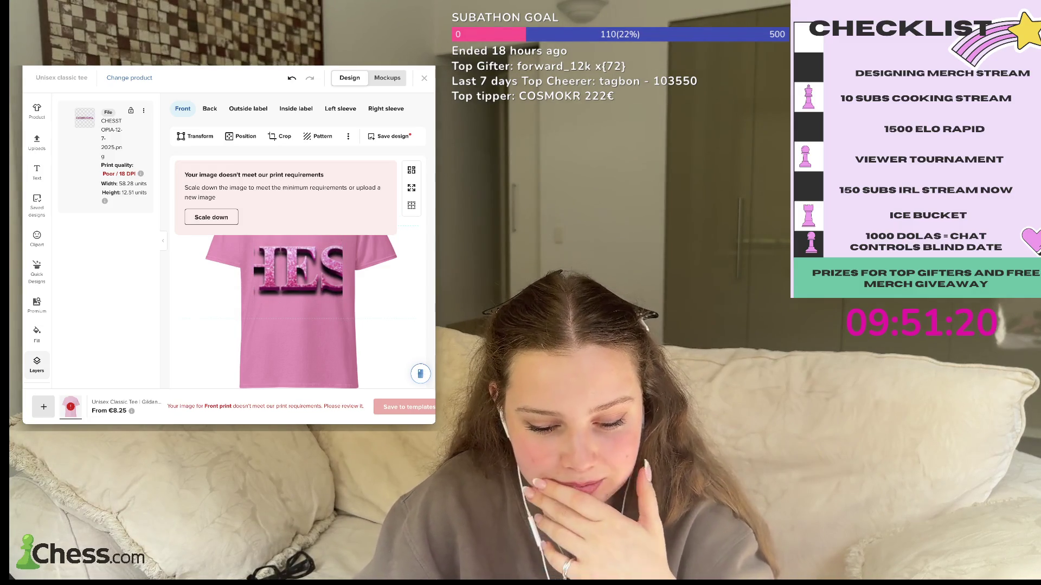
{"action": "key", "text": "ctrl+z"}
{"action": "key", "text": "ctrl+z"}
{"action": "key", "text": "ctrl+z"}
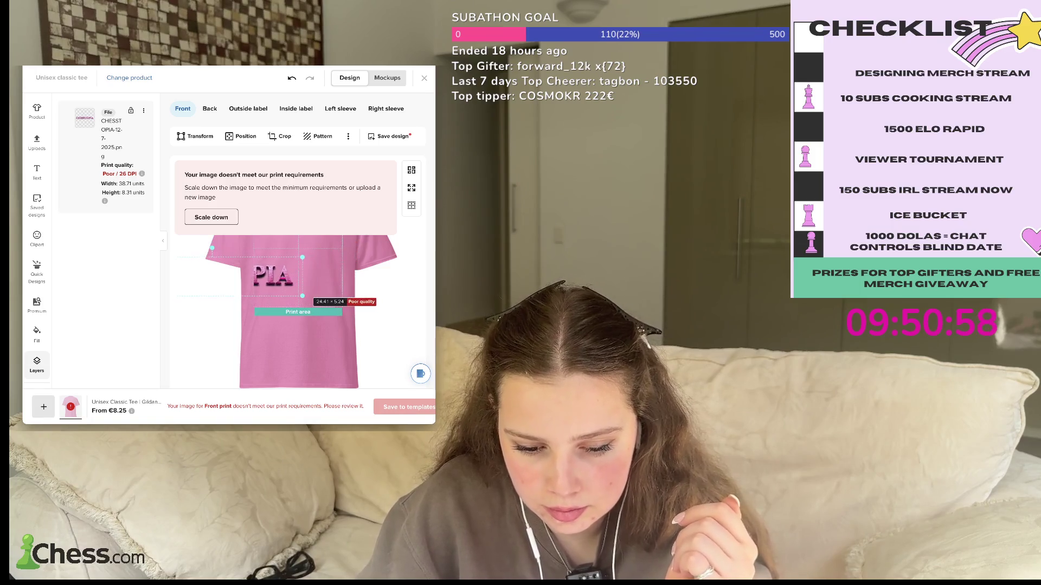
{"action": "left_click", "coordinate": [210, 217]}
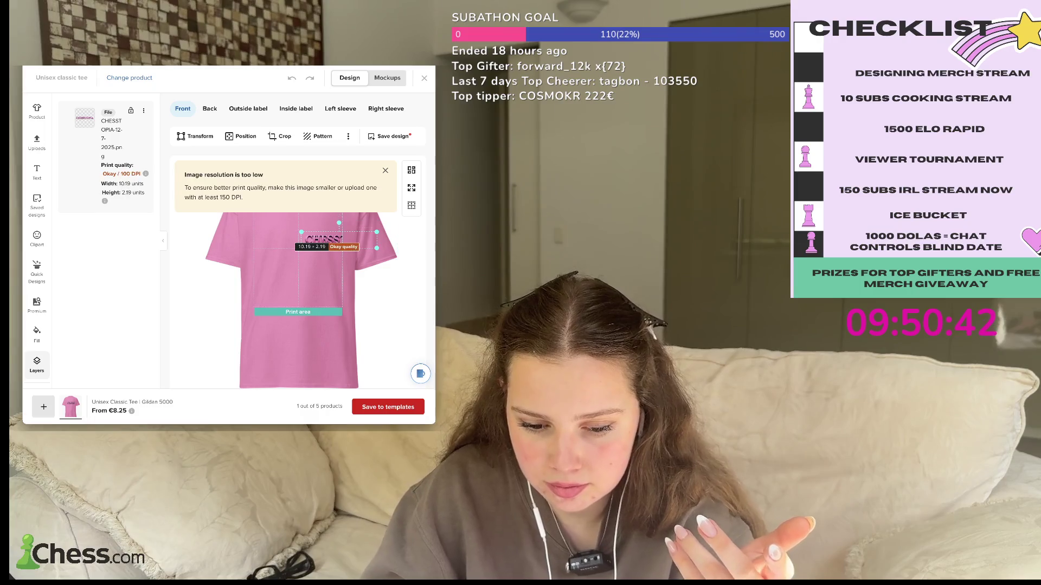
{"action": "key", "text": "ctrl+z"}
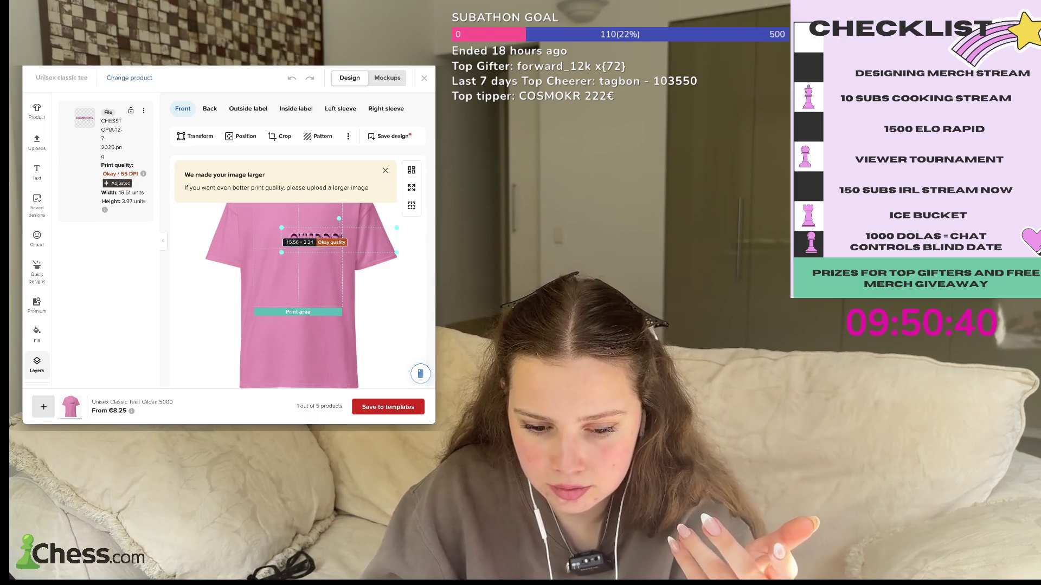
- Centre the CHESSTOPIA logo on the upper chest and save the pink tee to templates
{"action": "left_click_drag", "start_coordinate": [338, 240], "coordinate": [304, 226]}
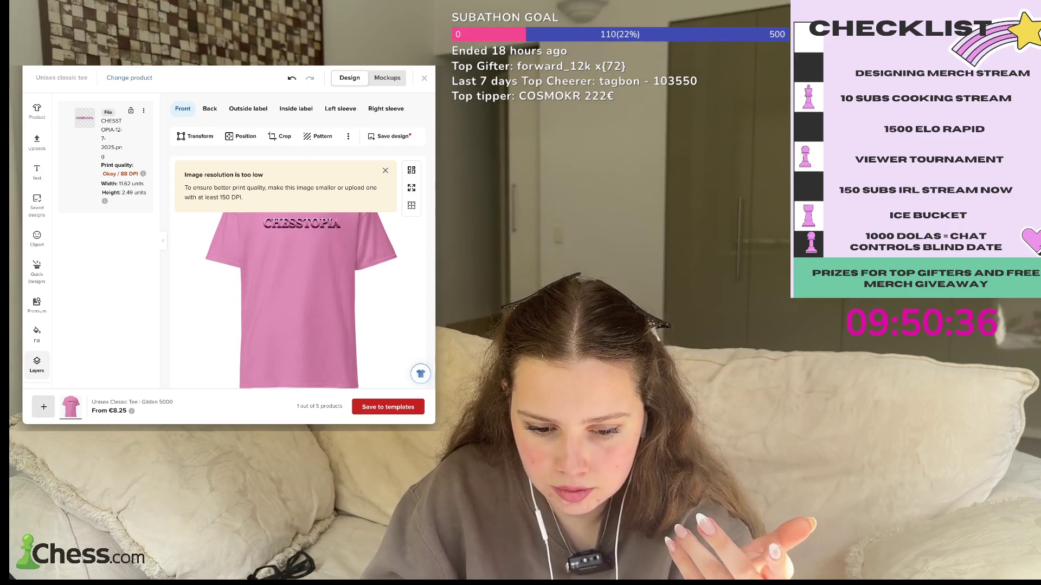
{"action": "left_click_drag", "start_coordinate": [302, 222], "coordinate": [301, 234]}
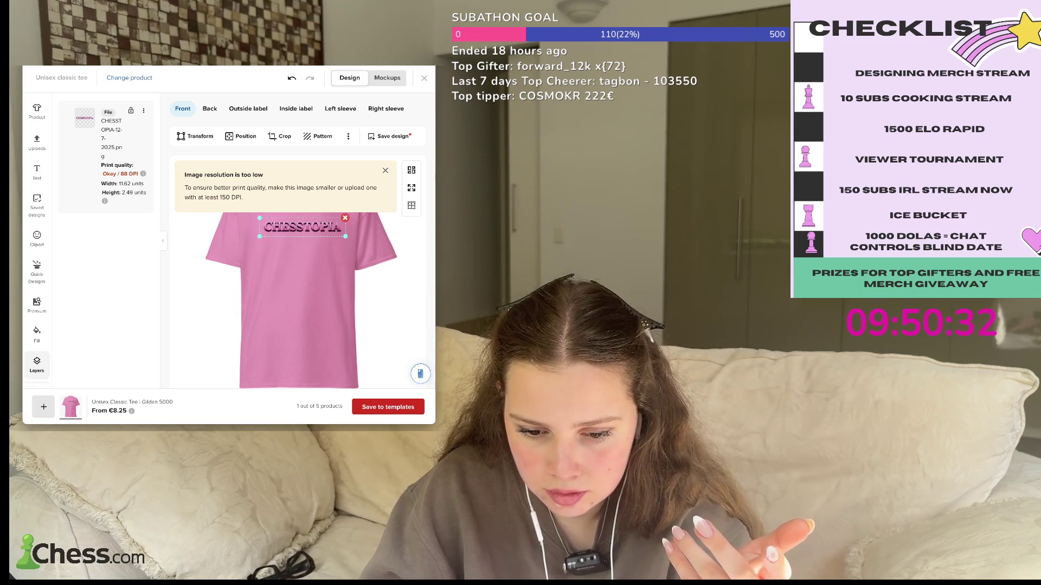
{"action": "left_click_drag", "start_coordinate": [302, 227], "coordinate": [297, 226]}
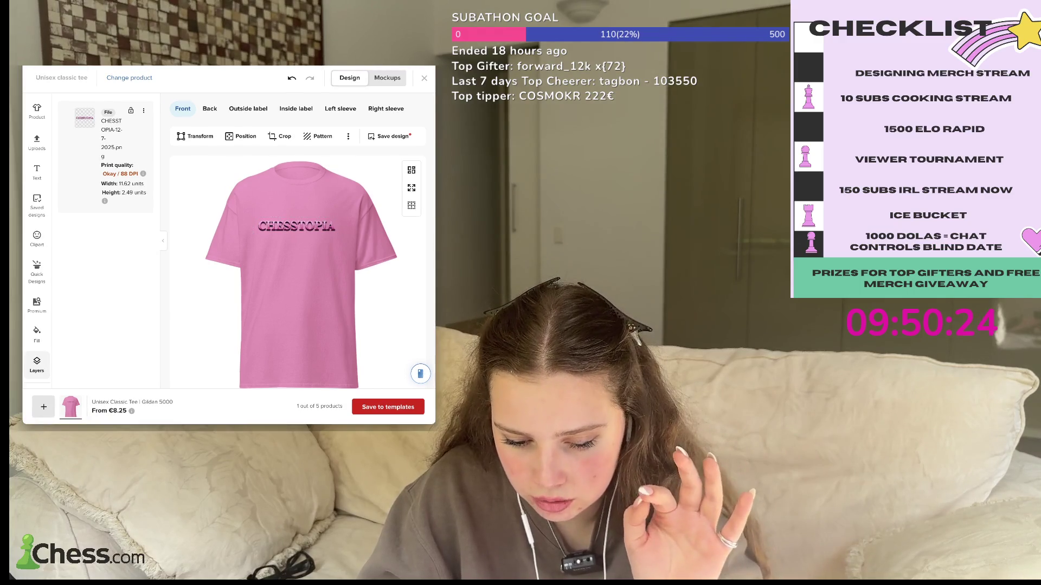
{"action": "left_click", "coordinate": [388, 408]}
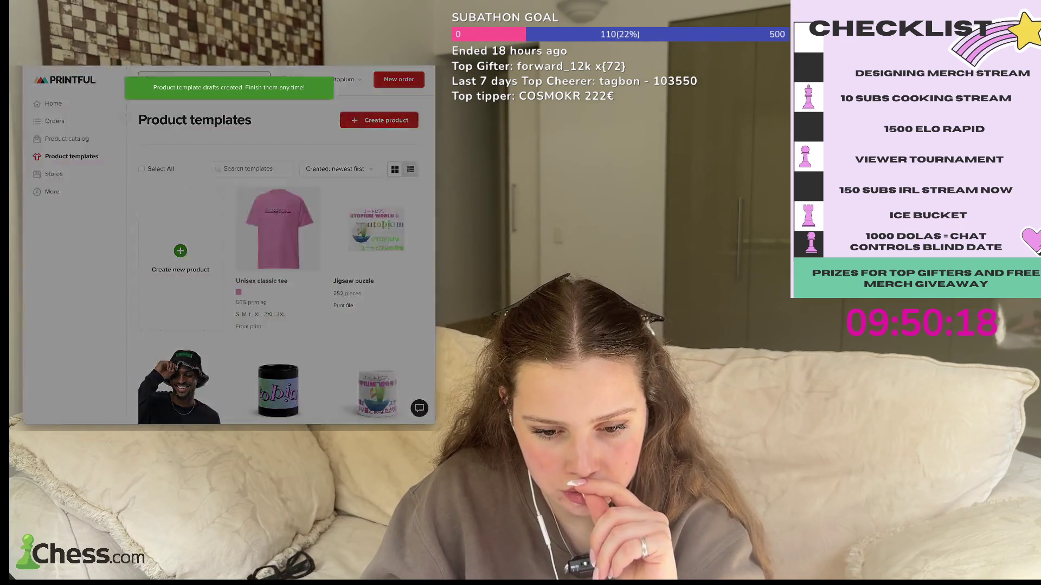
- Start a new product template, search the catalogue for 'pink', then show All products
{"action": "left_click", "coordinate": [213, 260]}
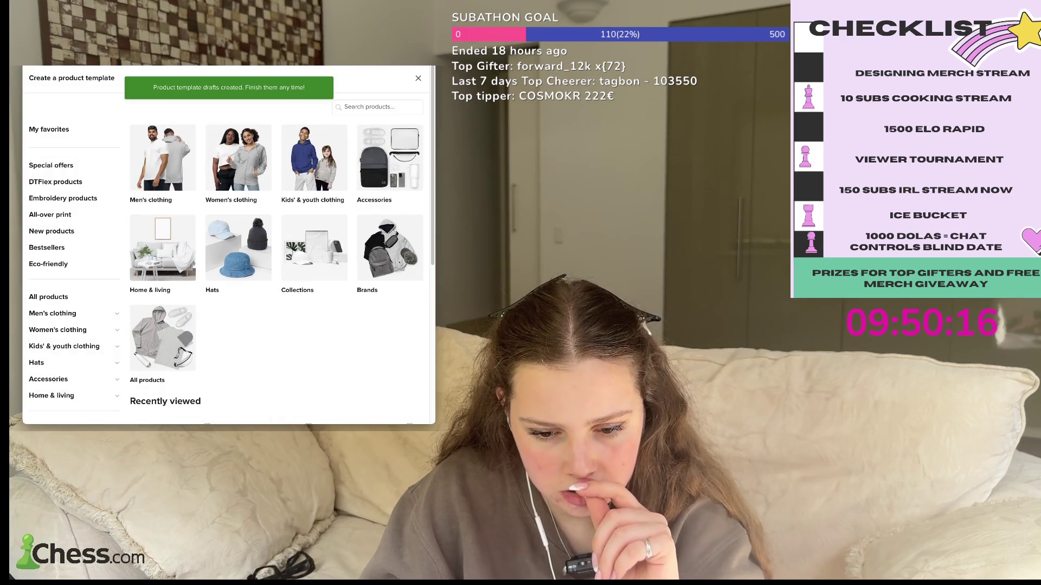
{"action": "left_click", "coordinate": [418, 78]}
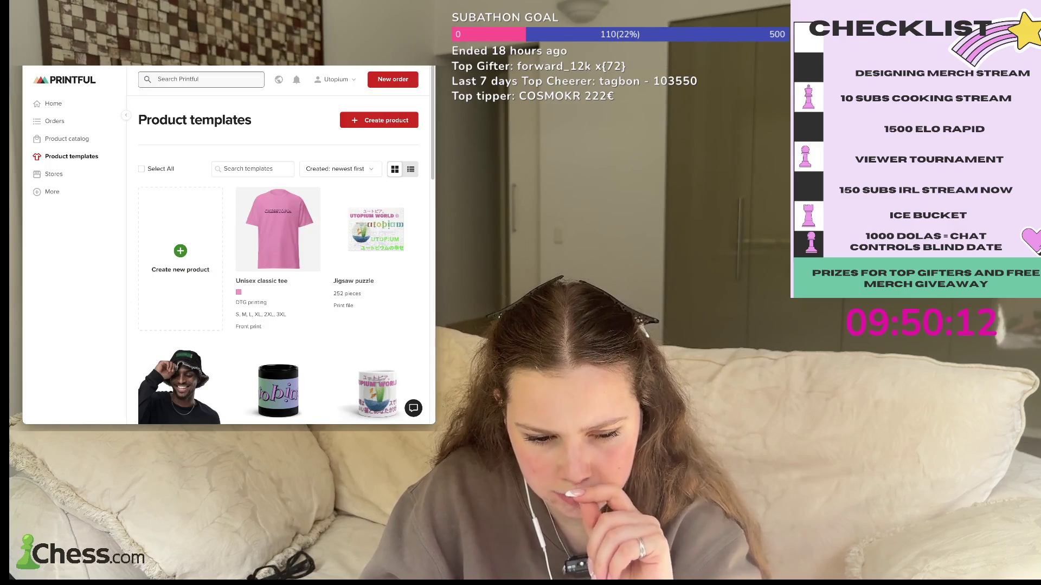
{"action": "left_click", "coordinate": [151, 290]}
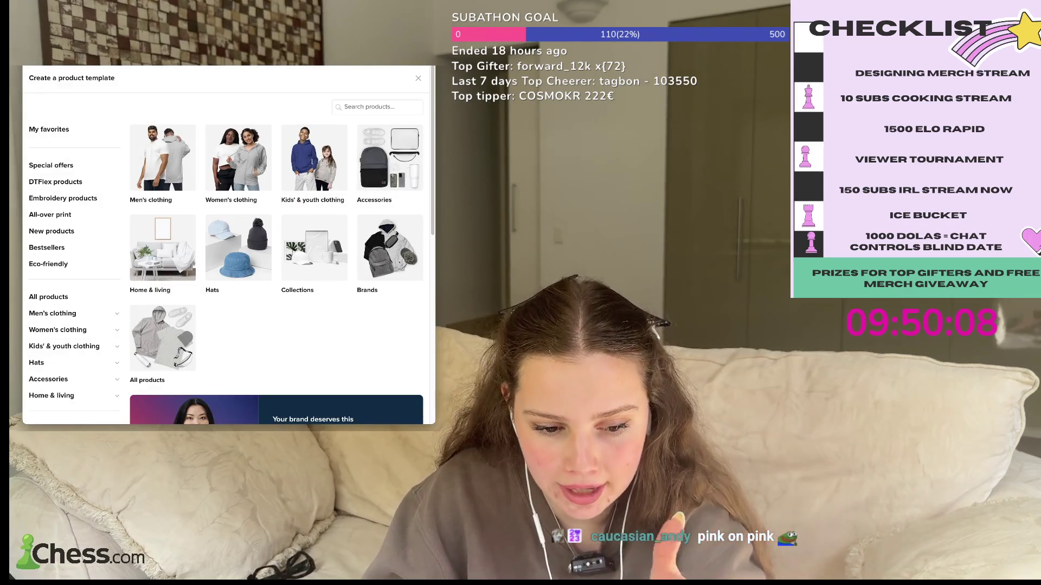
{"action": "left_click", "coordinate": [374, 107]}
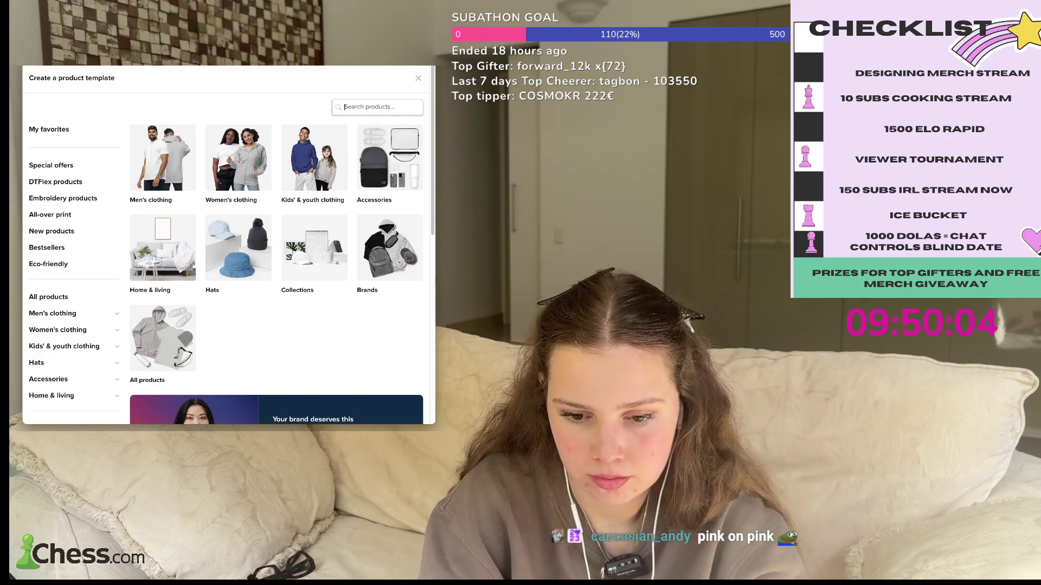
{"action": "type", "text": "pink"}
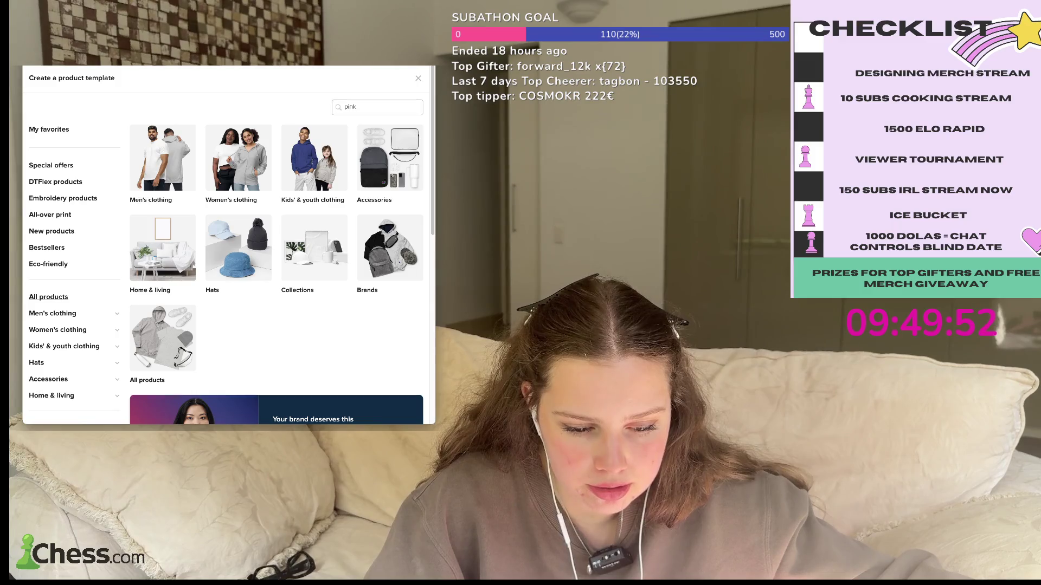
{"action": "left_click", "coordinate": [48, 296]}
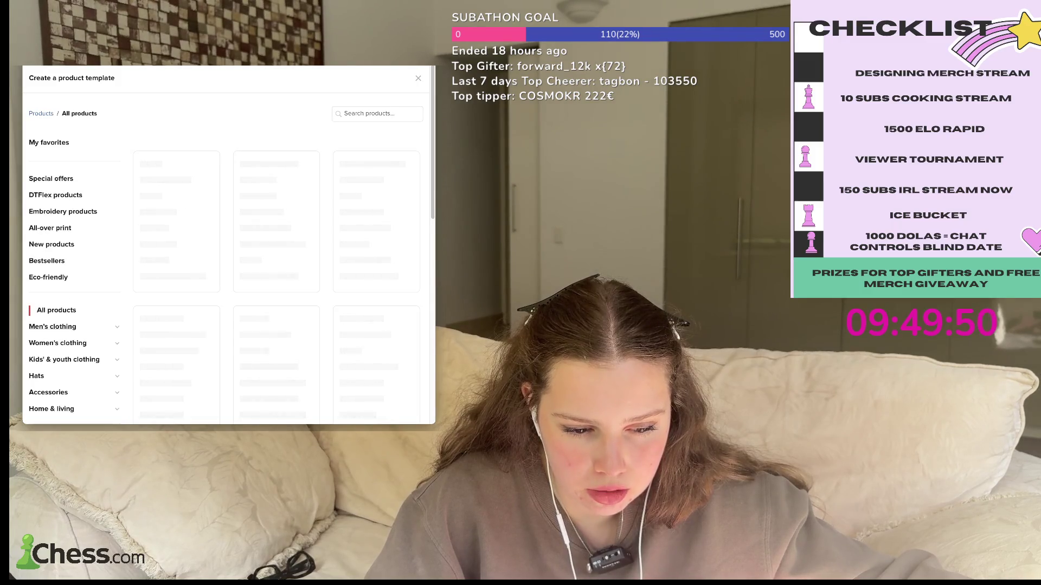
- Choose T-shirts under Men's clothing and open a blank pink Unisex Garment-Dyed Heavyweight T-Shirt (Comfort Colors 1717)
{"action": "left_click", "coordinate": [52, 326]}
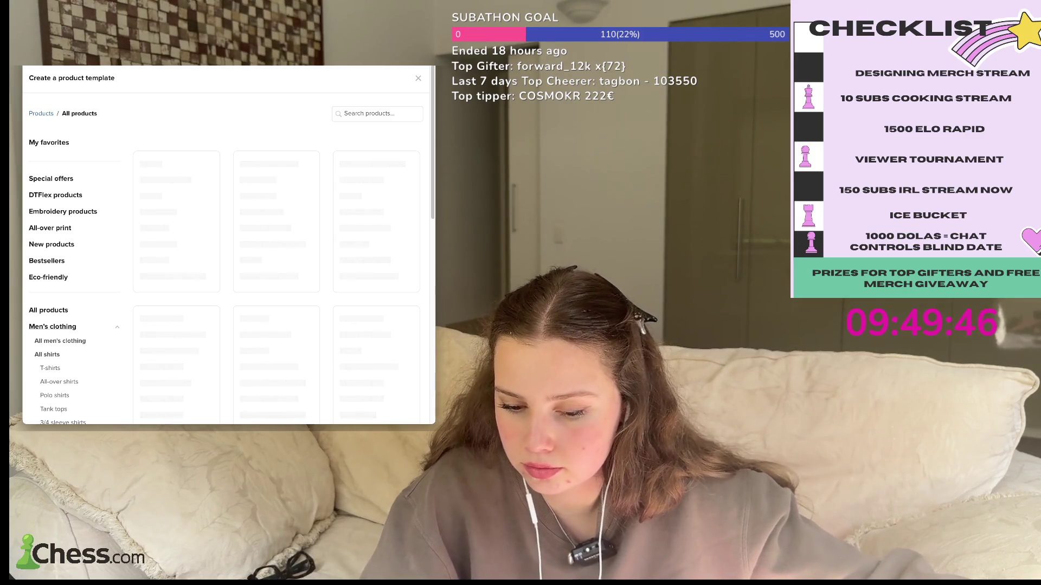
{"action": "scroll", "coordinate": [228, 244], "scroll_direction": "down", "scroll_amount": 1}
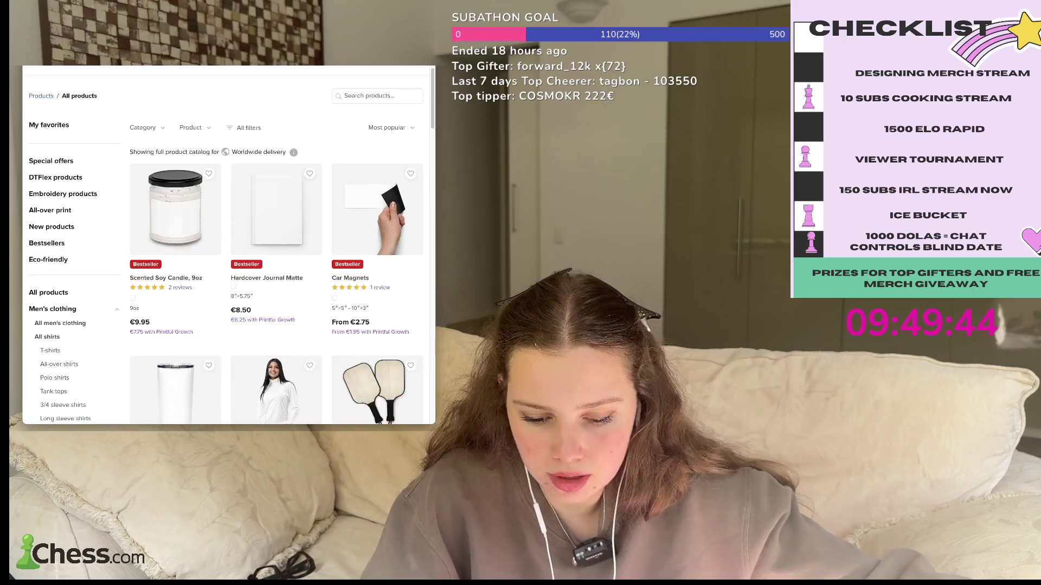
{"action": "scroll", "coordinate": [228, 244], "scroll_direction": "down", "scroll_amount": 3}
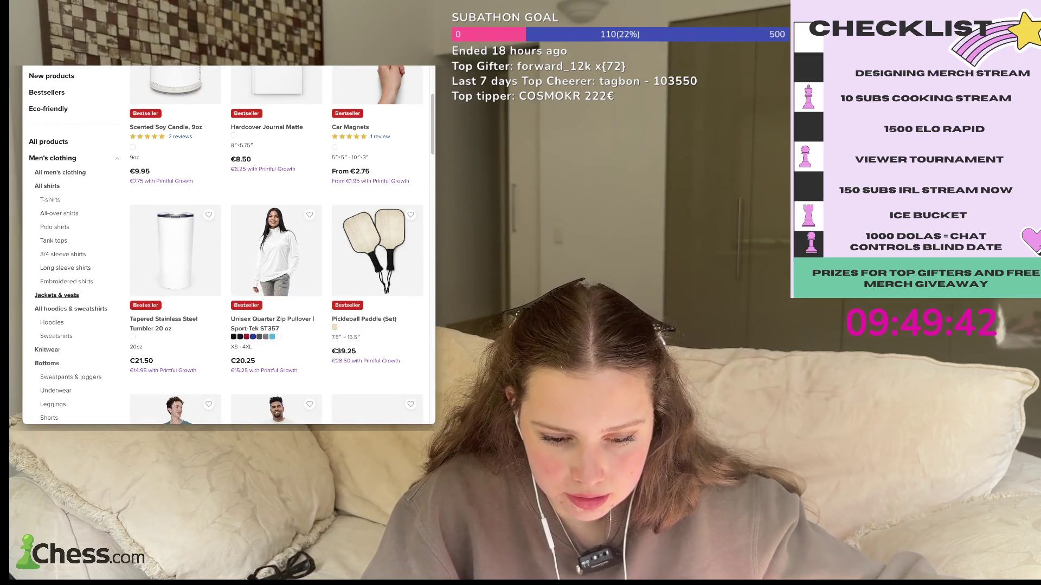
{"action": "scroll", "coordinate": [227, 244], "scroll_direction": "down", "scroll_amount": 1}
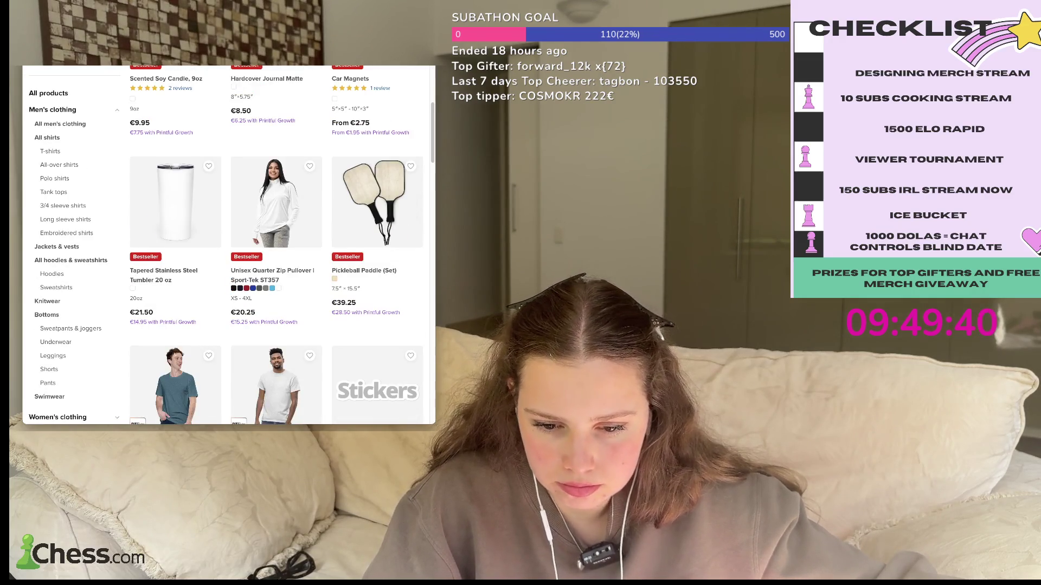
{"action": "scroll", "coordinate": [228, 244], "scroll_direction": "up", "scroll_amount": 5}
{"action": "type", "text": "t"}
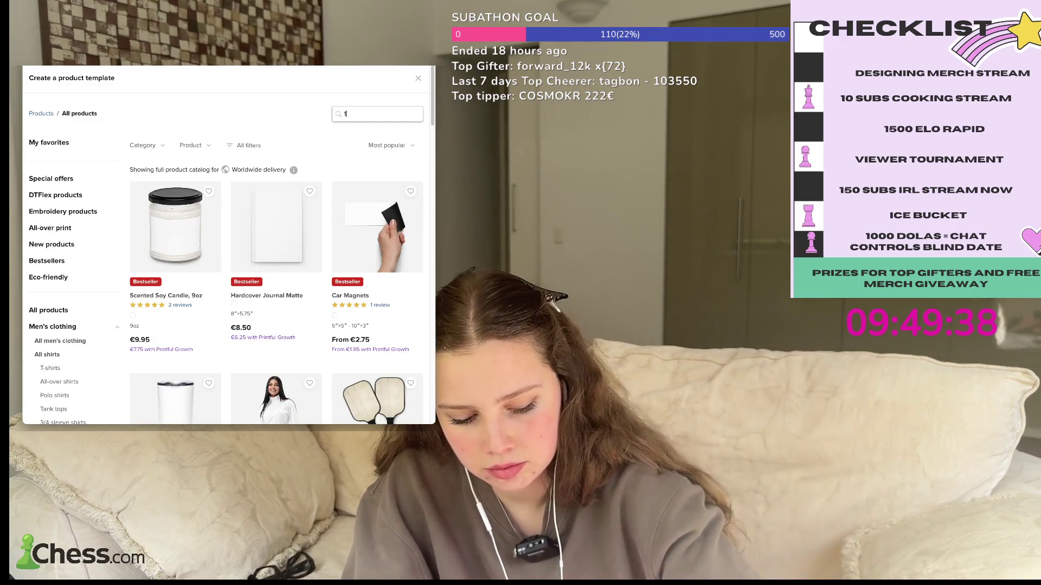
{"action": "type", "text": "shirt"}
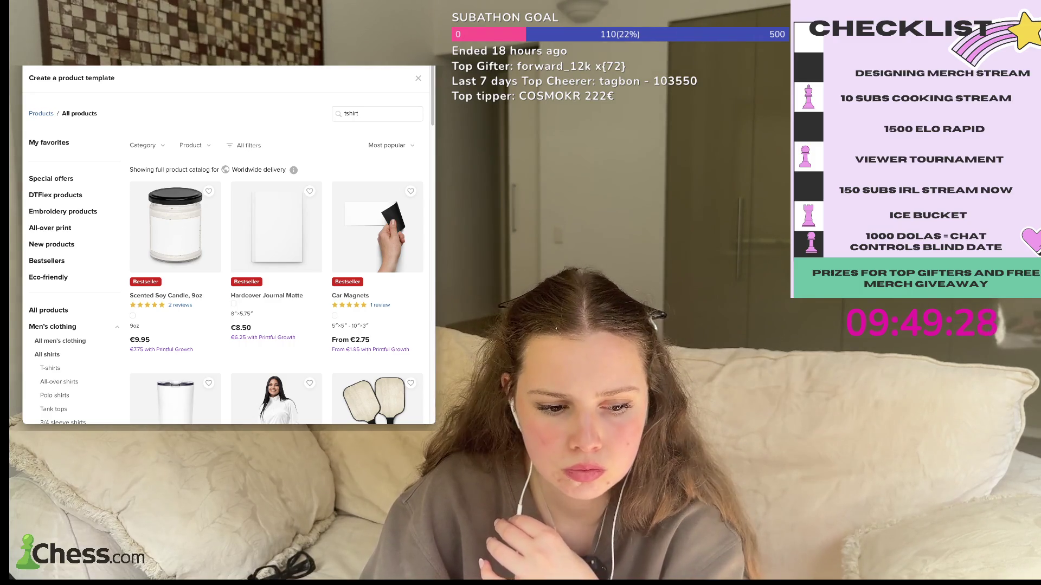
{"action": "mouse_move", "coordinate": [293, 169]}
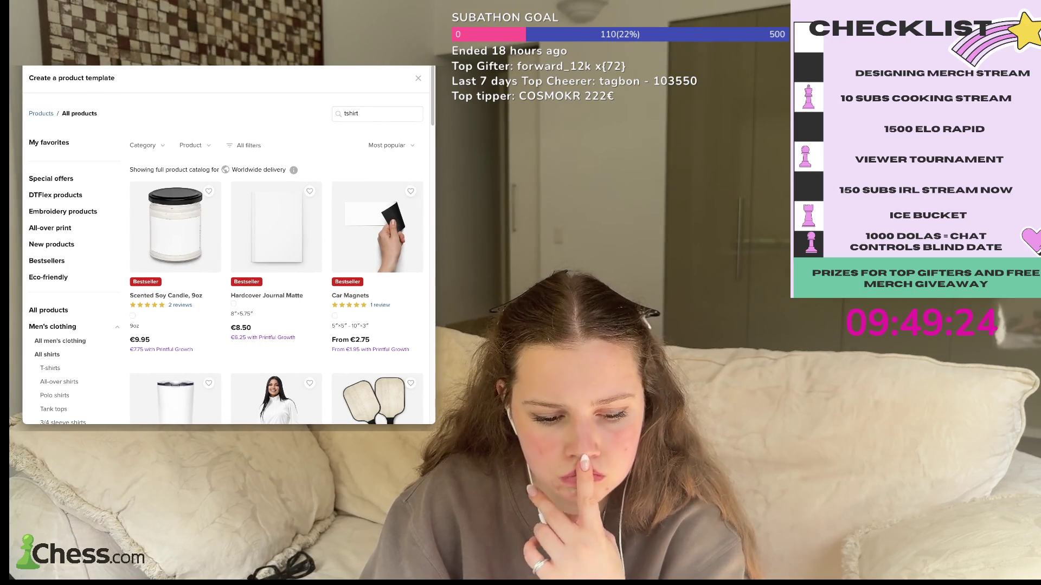
{"action": "scroll", "coordinate": [49, 318], "scroll_direction": "down", "scroll_amount": 1}
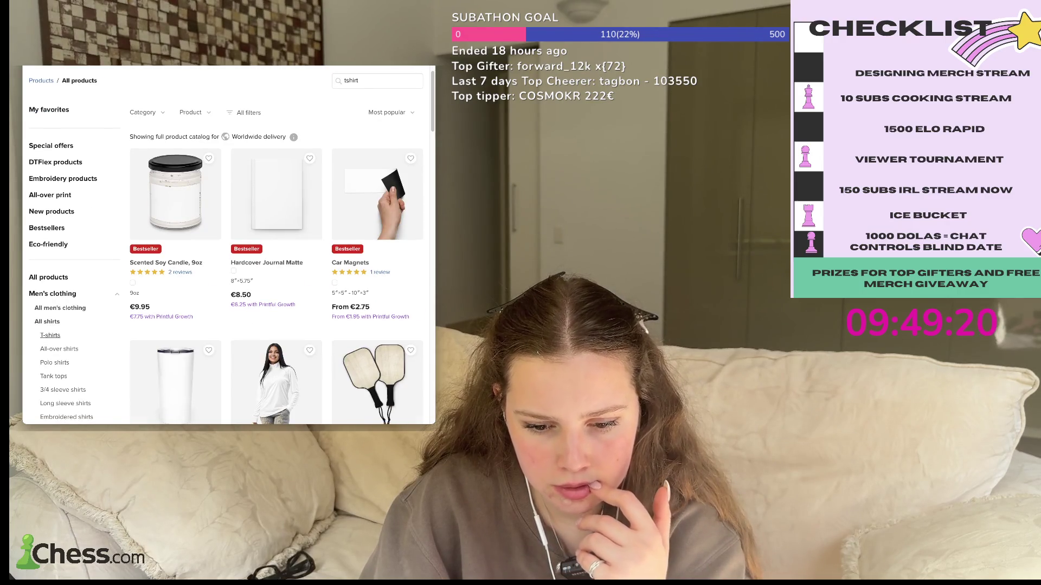
{"action": "left_click", "coordinate": [50, 336]}
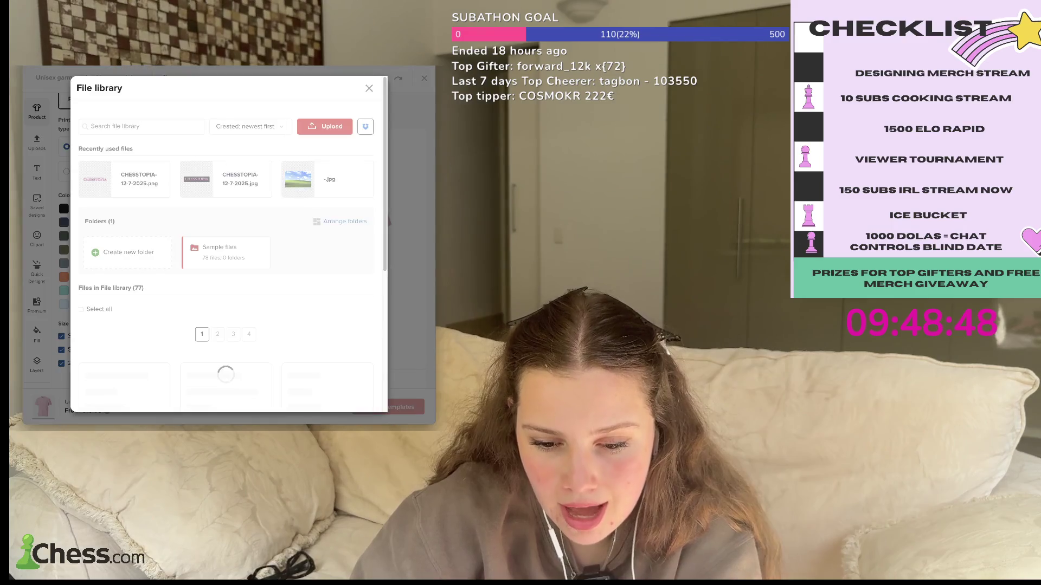
{"action": "key", "text": "Escape"}
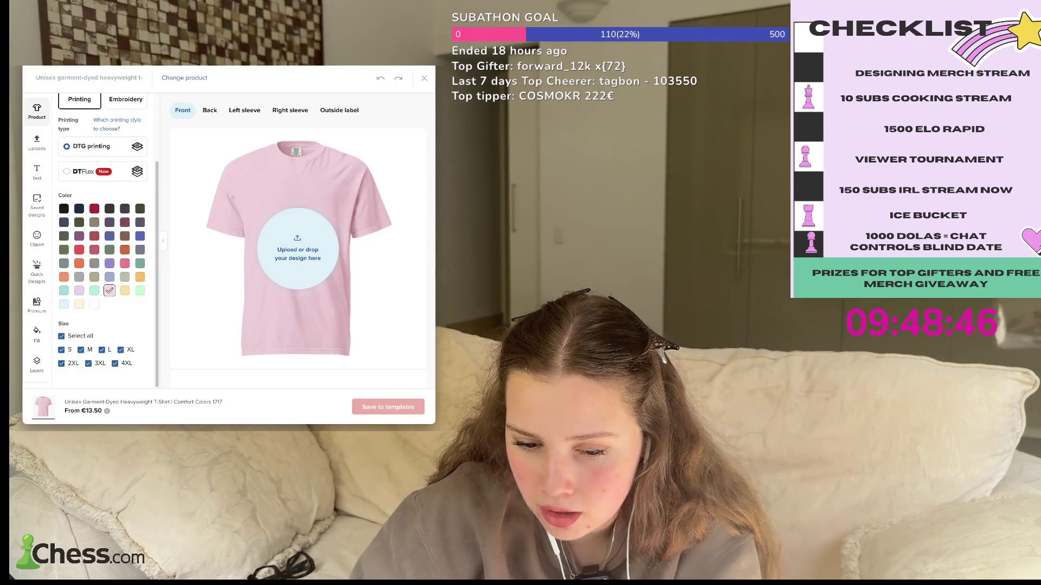